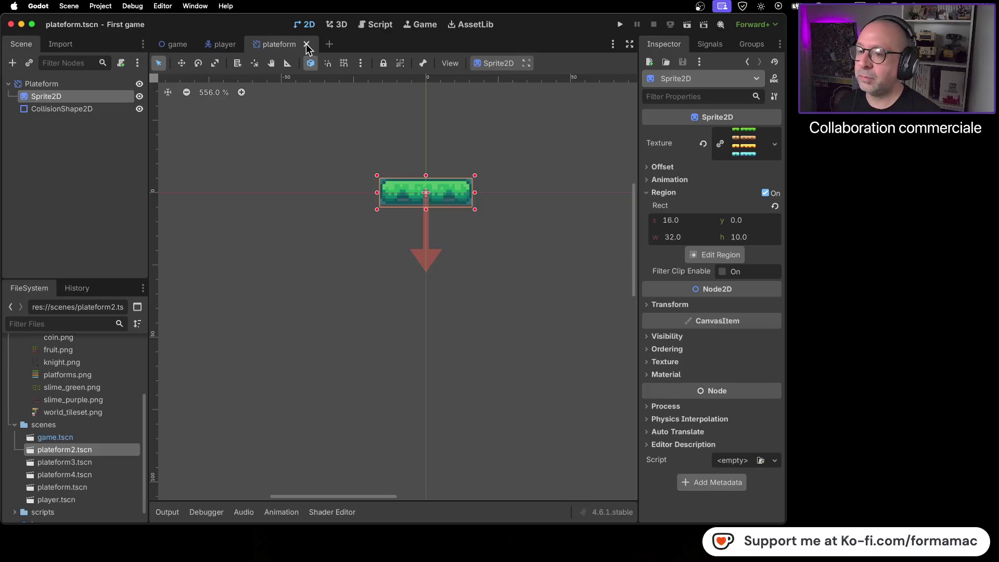
Step: Save the game scene and add an AnimationPlayer as a child of the Plateform node
click(178, 46)
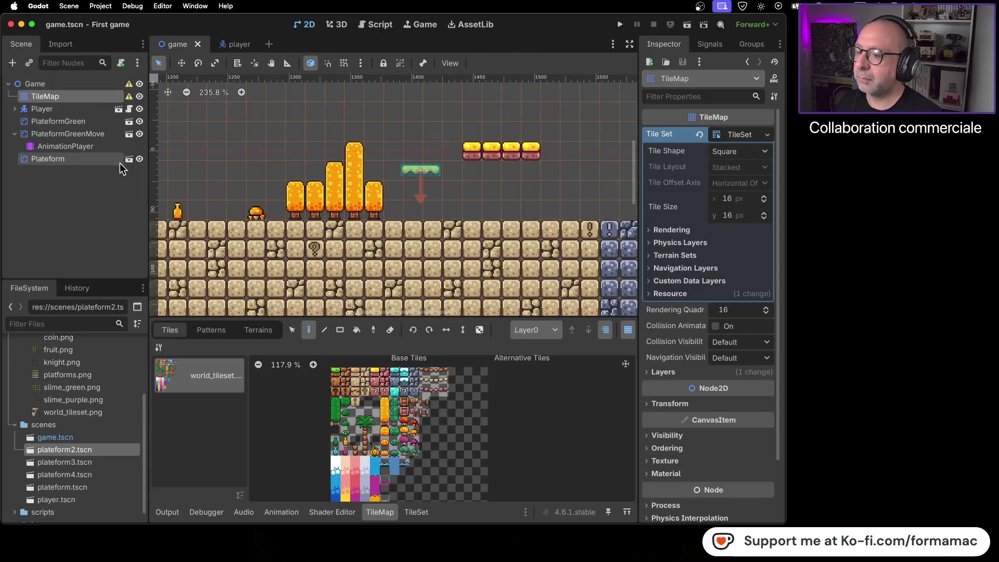
key(super+s)
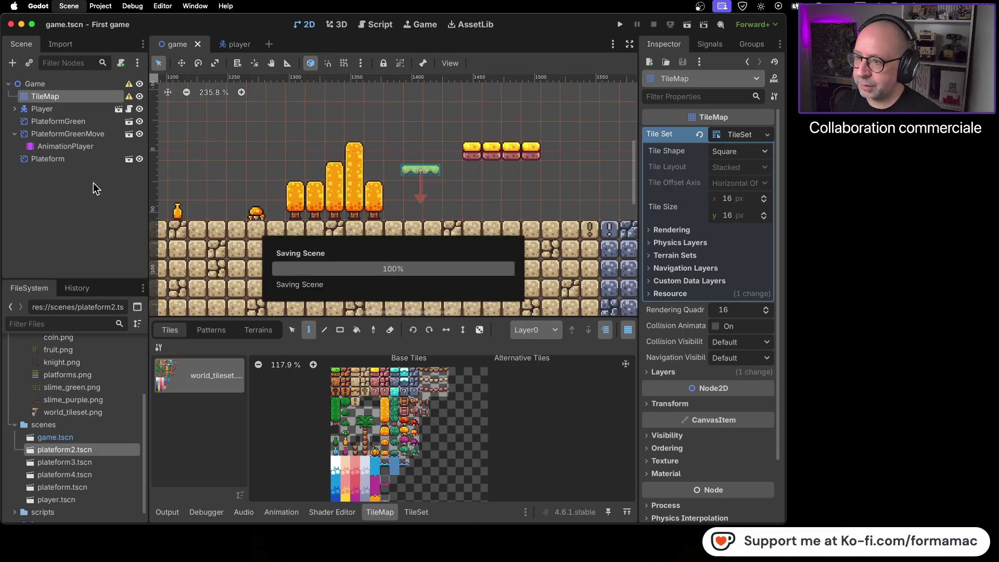
click(79, 161)
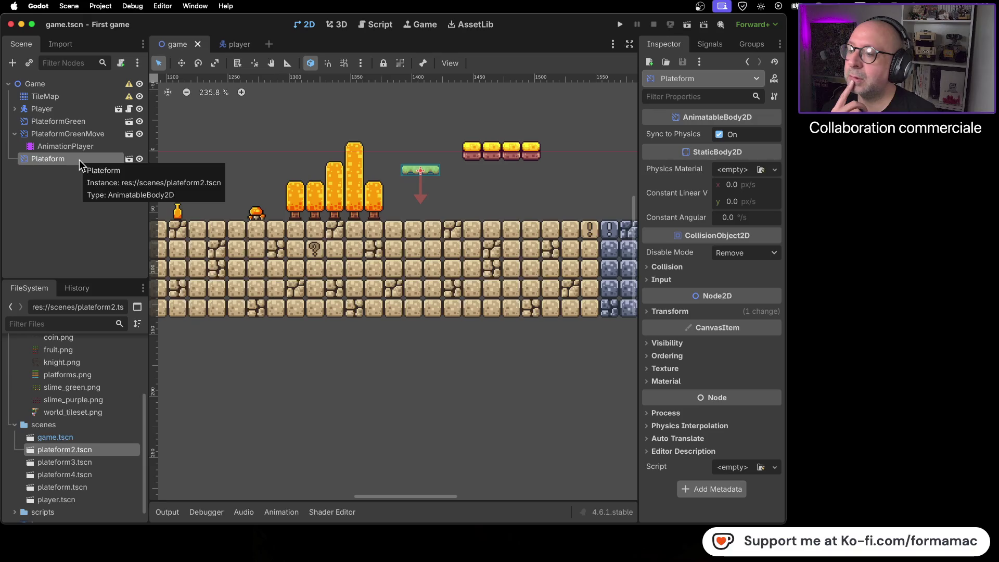
right_click(79, 160)
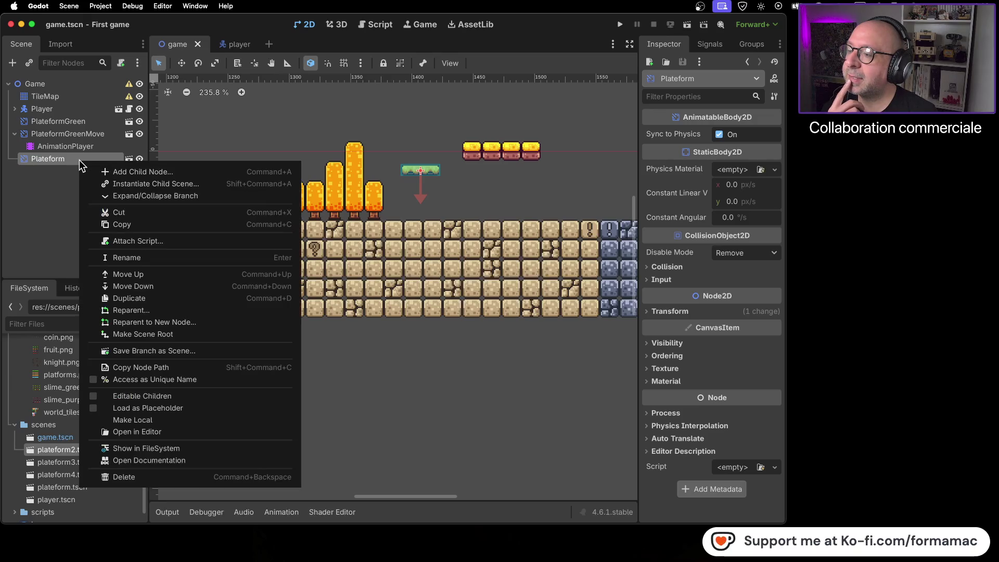
click(105, 171)
click(315, 308)
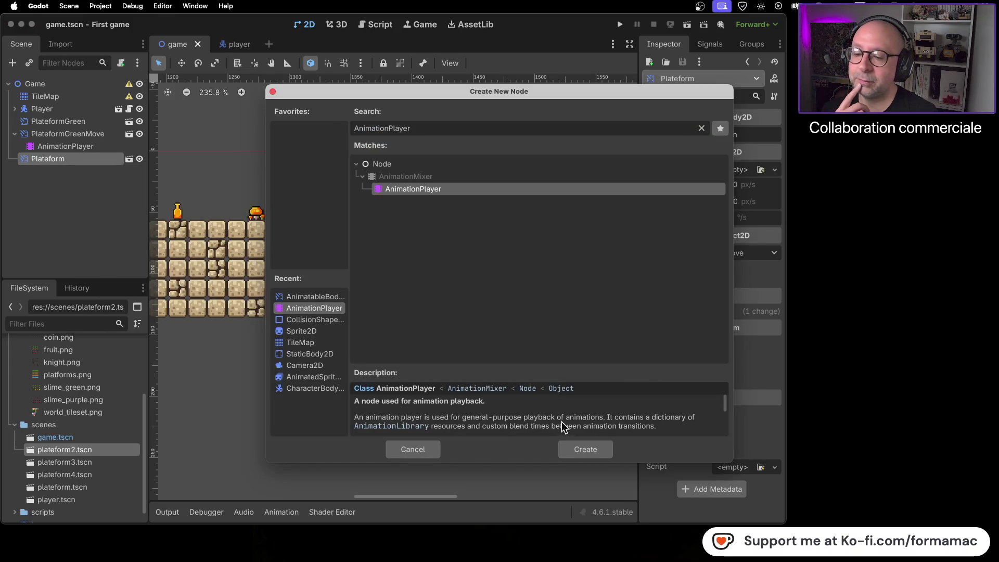
click(575, 450)
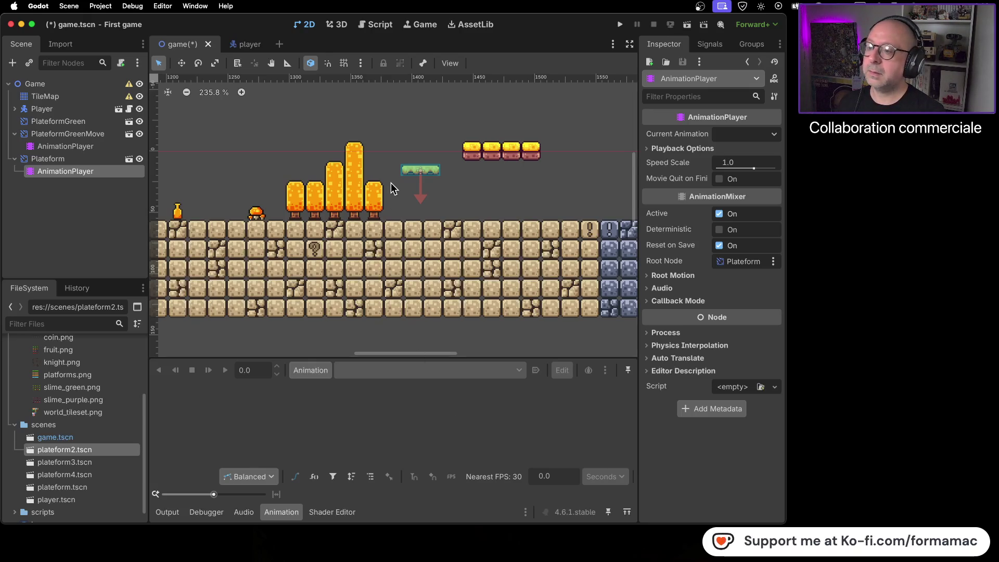
click(105, 160)
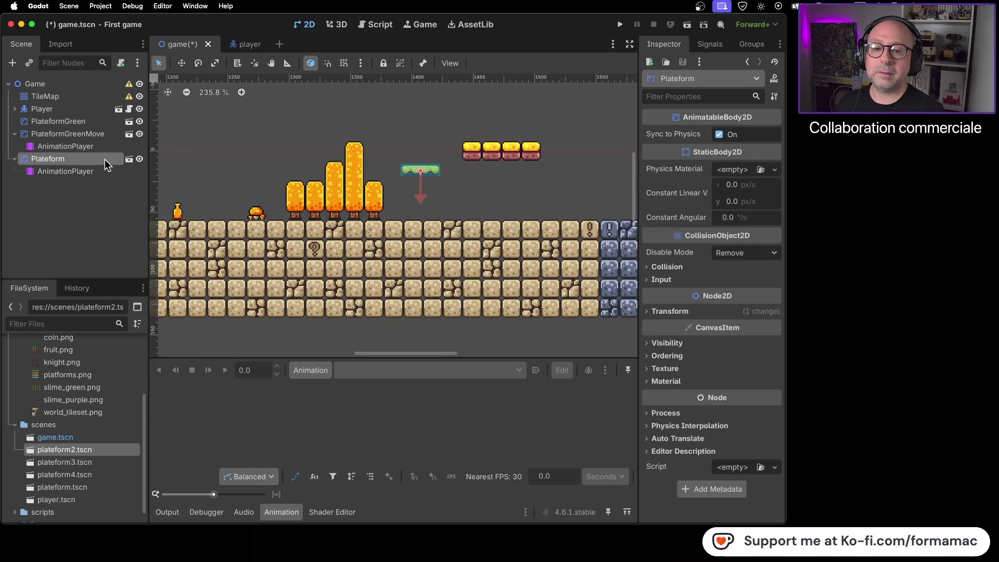
Step: Create a new 1.0 s animation named 'move' on the Plateform's AnimationPlayer
click(104, 172)
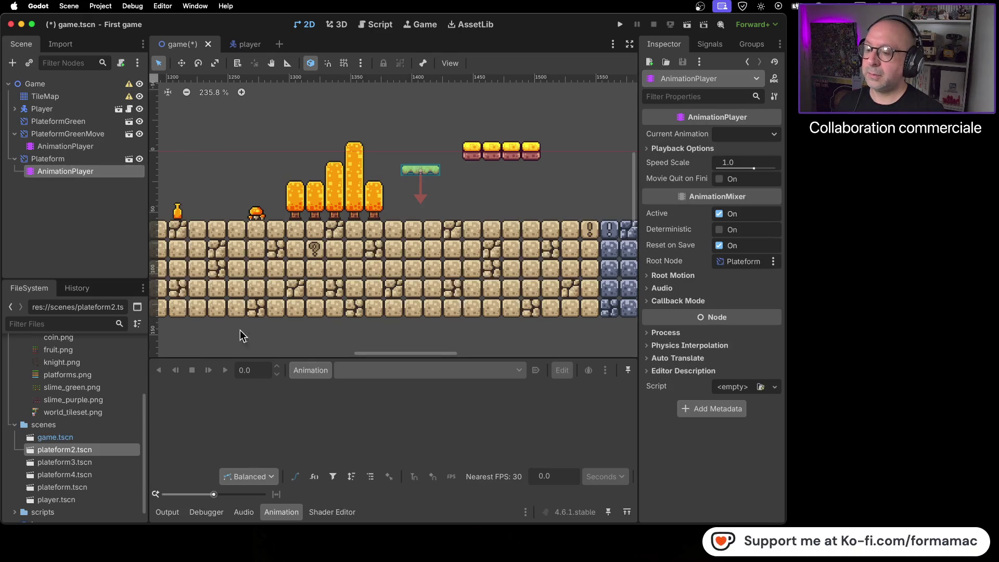
click(308, 370)
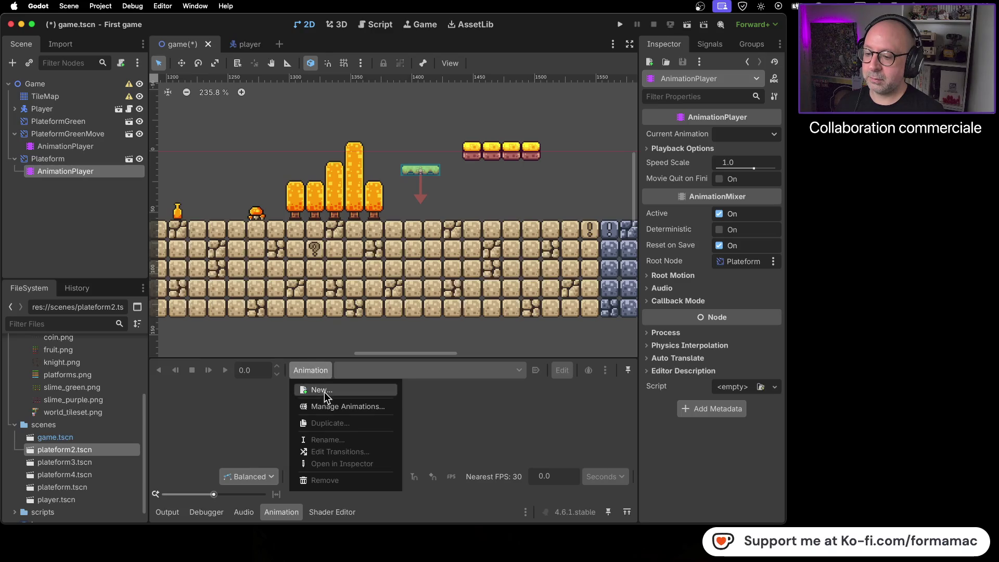
click(320, 391)
text(move)
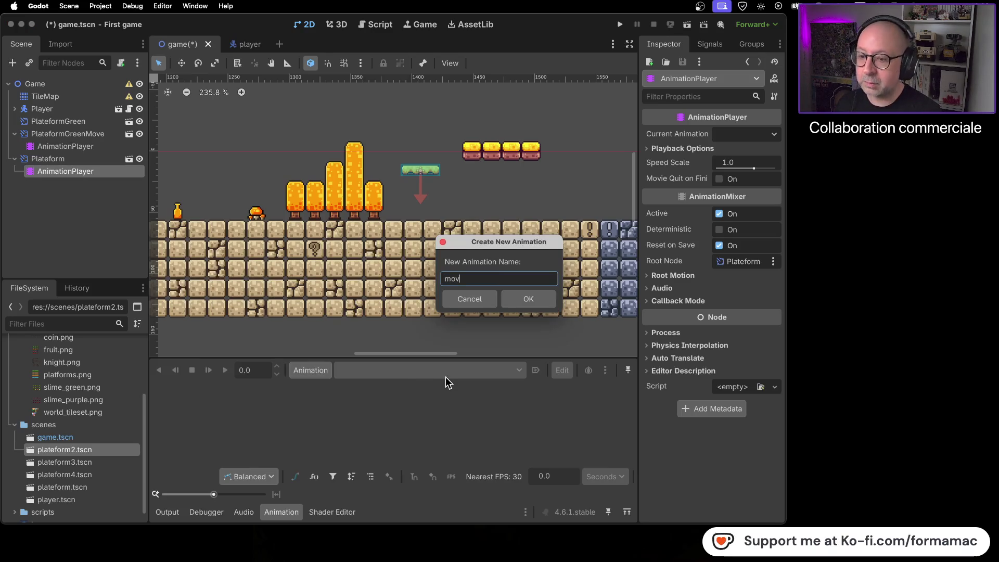
key(Return)
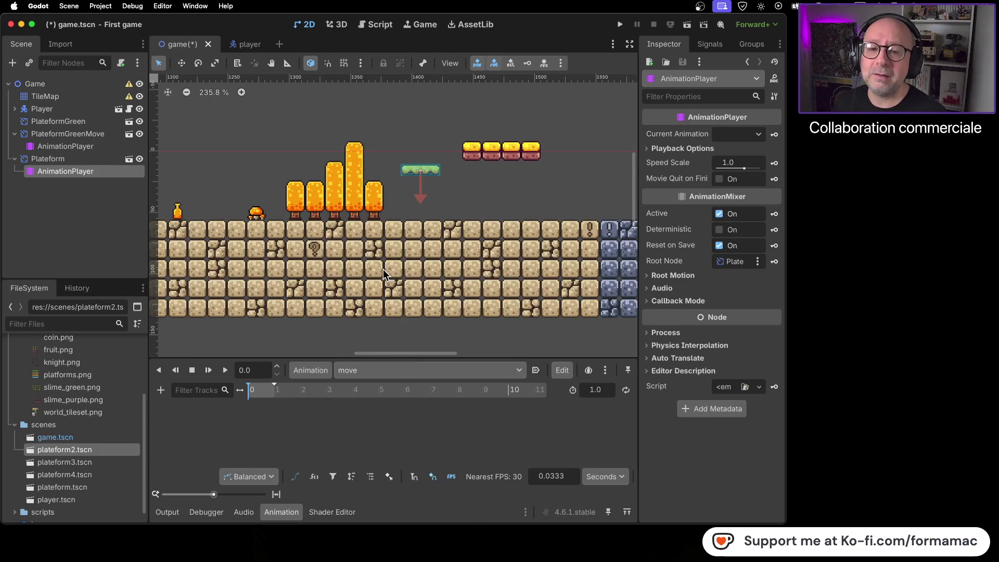
click(88, 160)
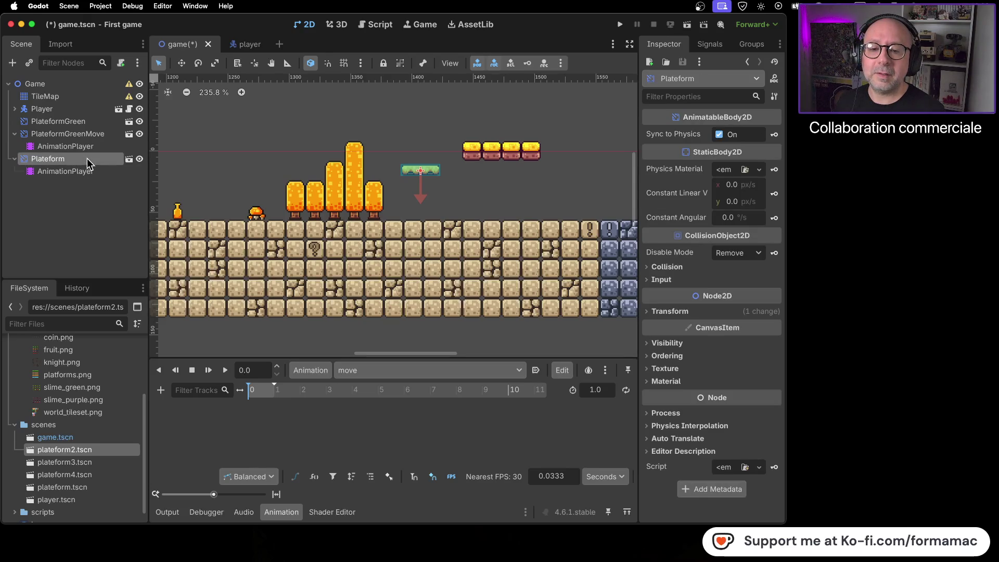
Step: Drag the green platform left to x 689 and key its Position in the move animation
click(650, 312)
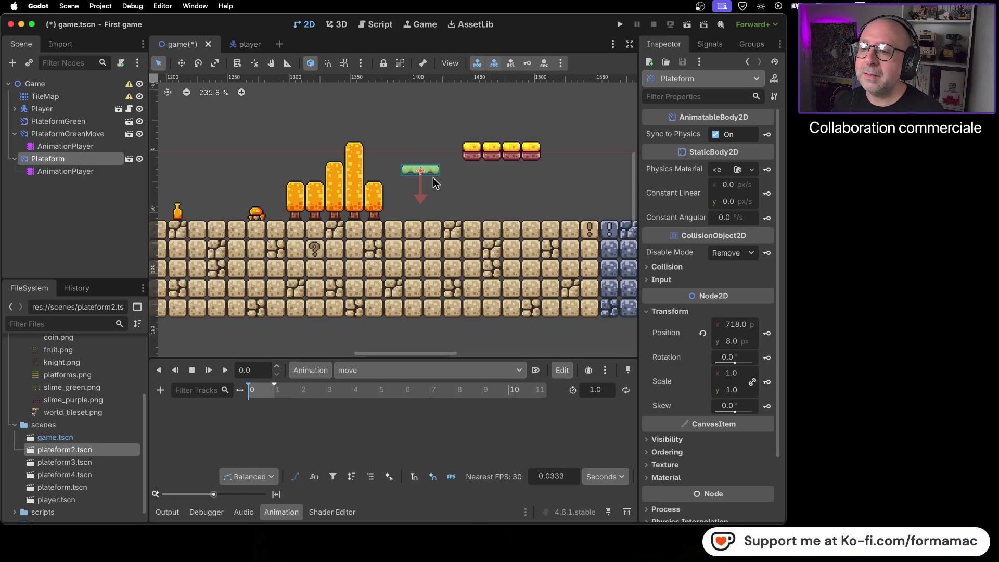
scroll(431, 177, up, 3)
drag(433, 172, 375, 168)
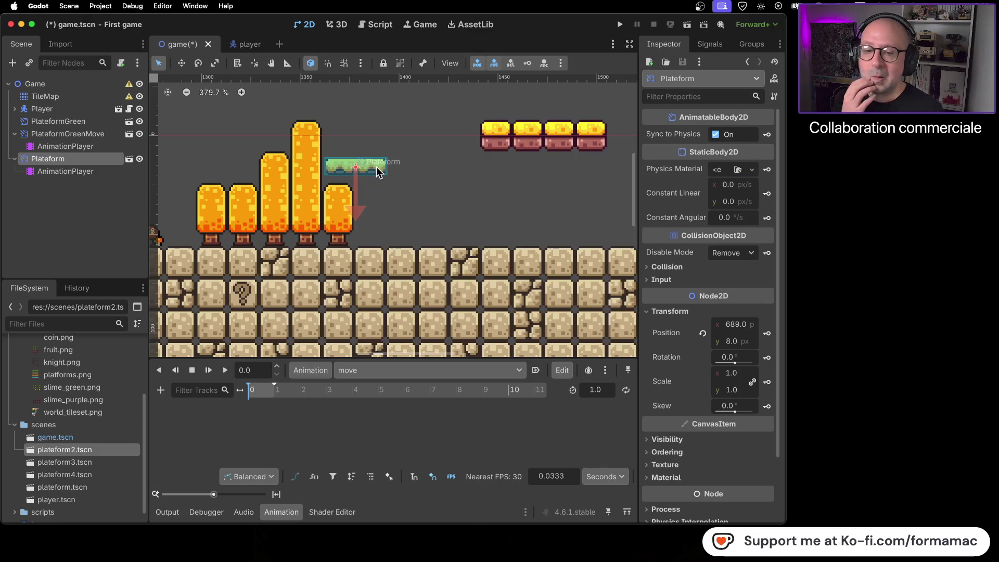
click(319, 372)
click(275, 441)
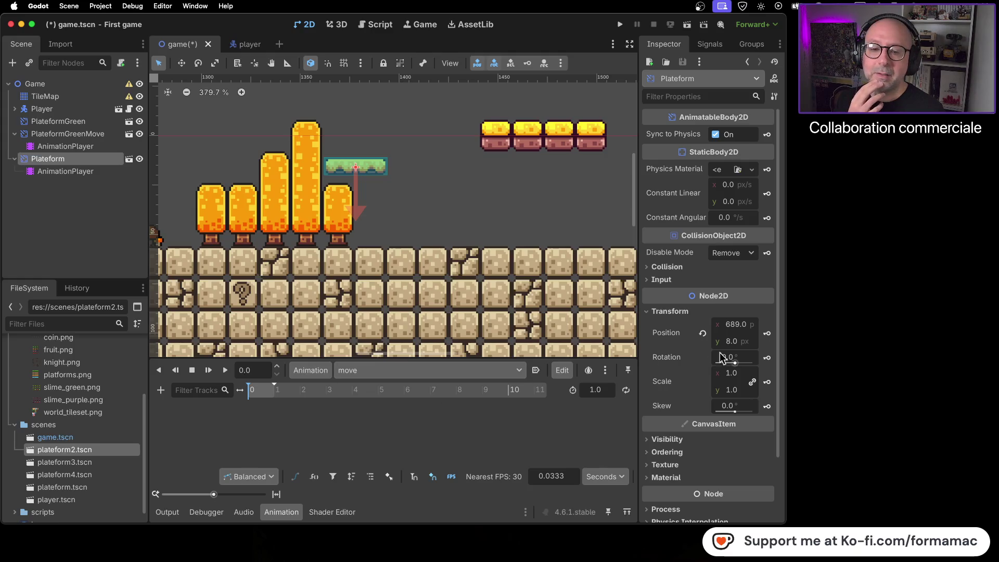
click(767, 333)
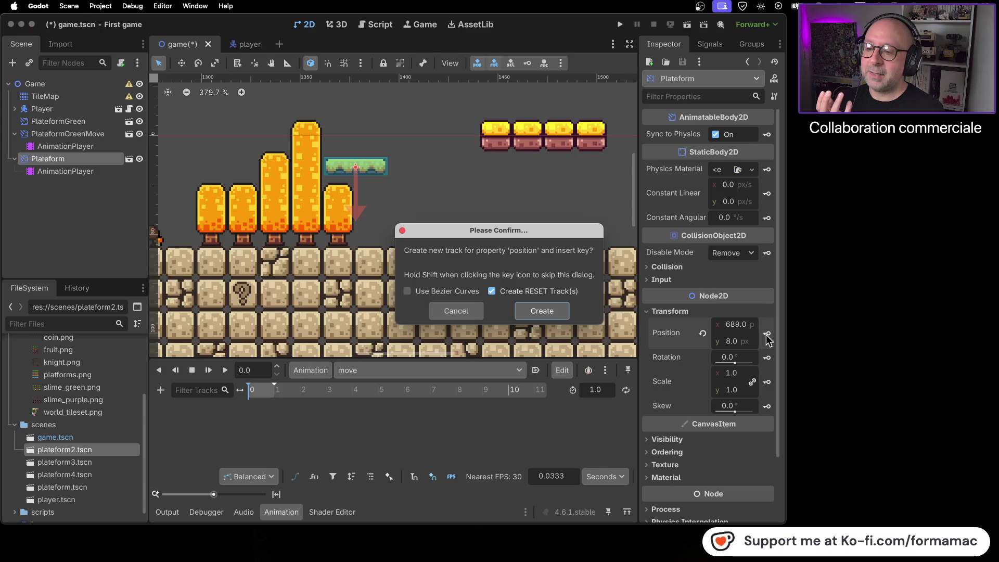
Step: Create the position track, then at 1 s move the platform to x 731 and key it
click(530, 310)
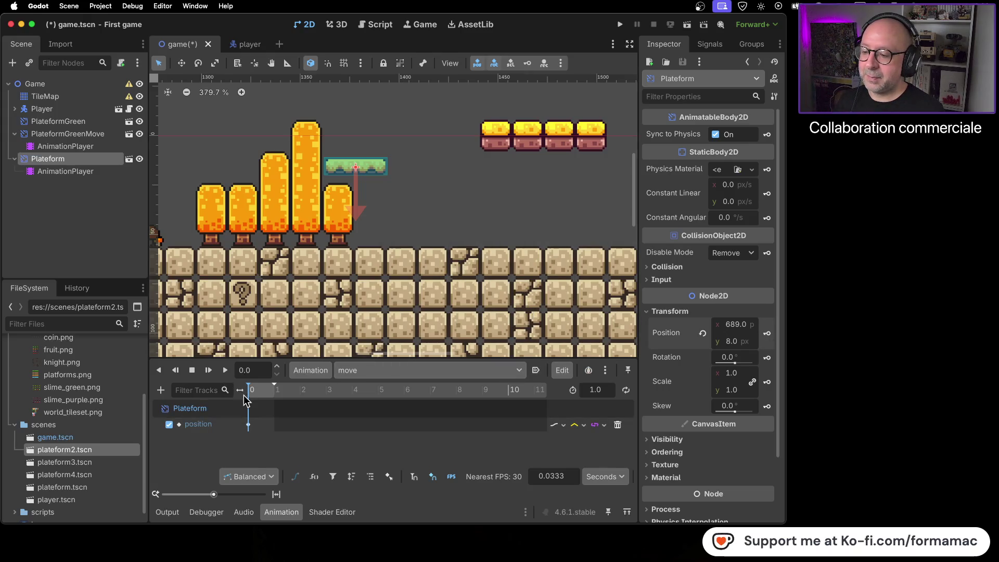
drag(249, 398, 276, 399)
drag(378, 168, 458, 167)
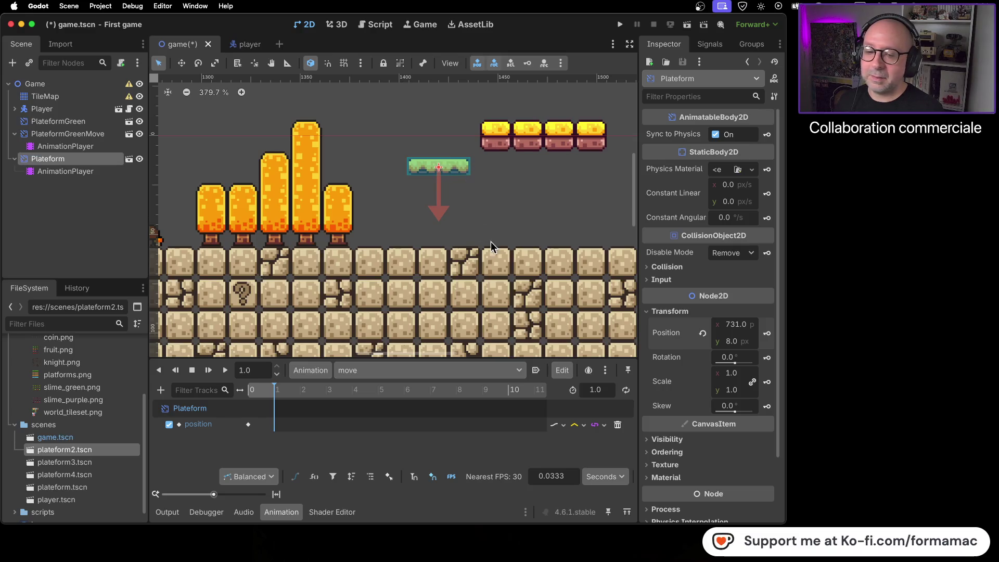
click(768, 336)
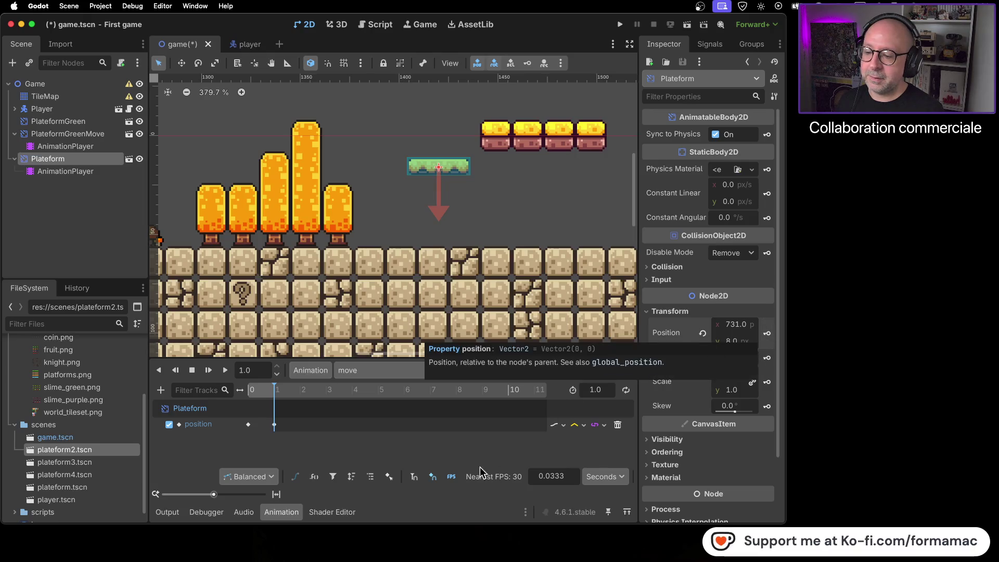
click(81, 95)
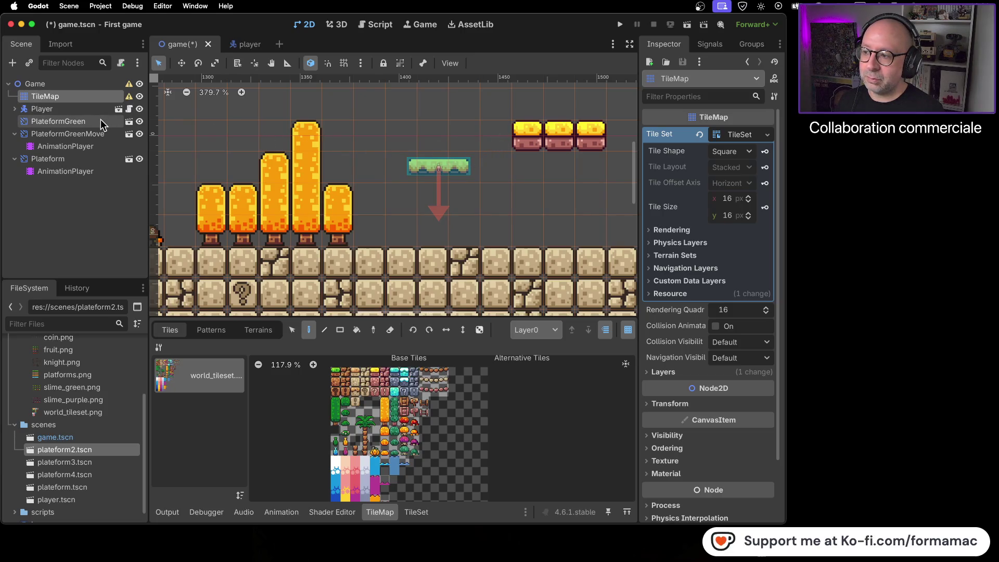
Step: Set the move animation to ping-pong looping with Autoplay on Load, then save the scene
click(84, 160)
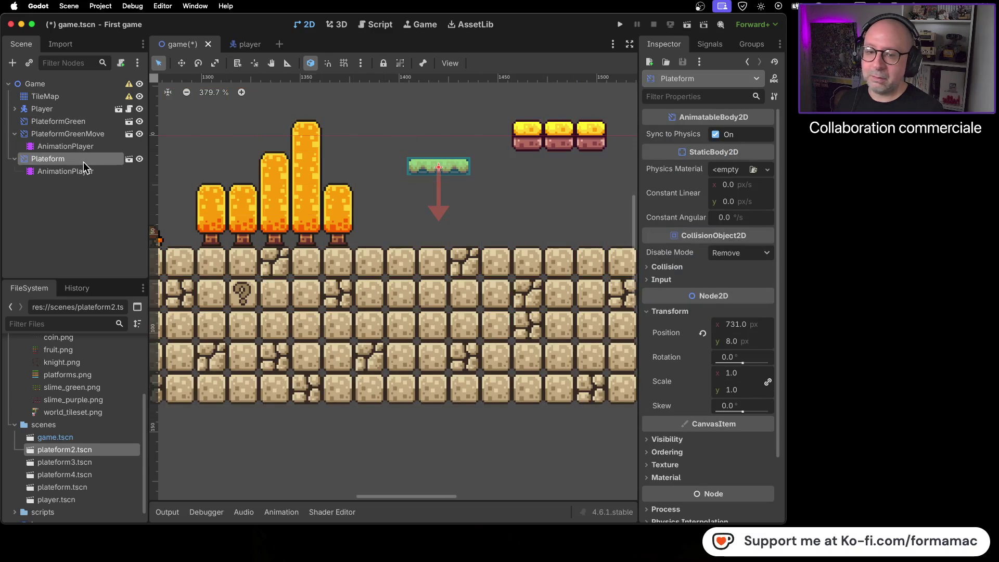
click(79, 172)
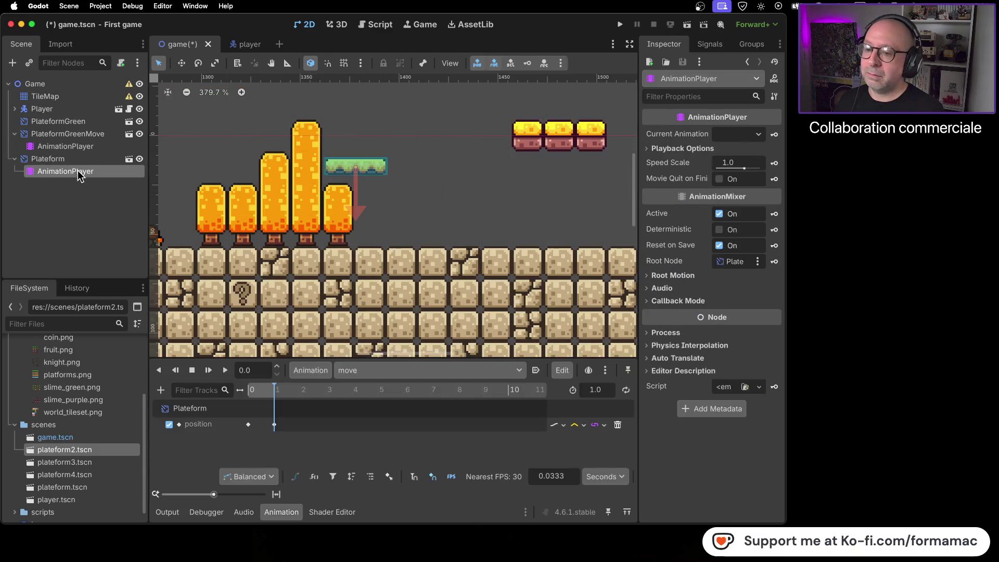
click(627, 393)
click(626, 392)
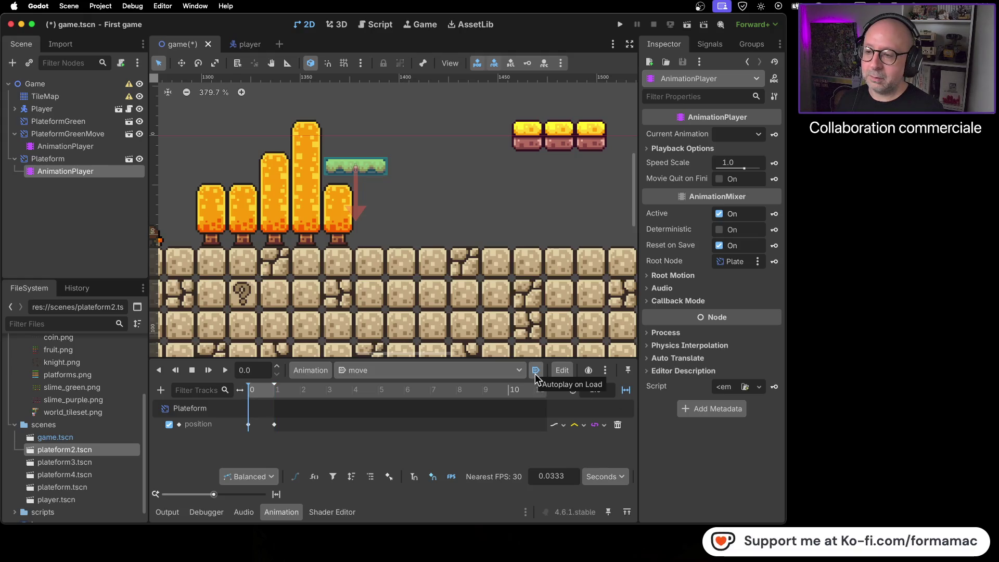
click(535, 369)
key(super+s)
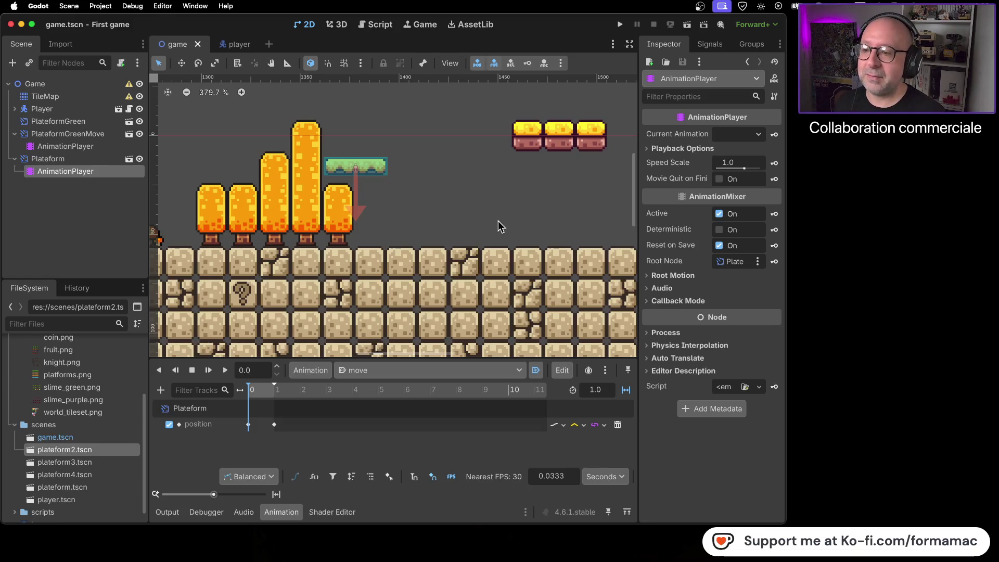
Step: Run the game and move the knight right past the platforms, water and tall trees
click(619, 26)
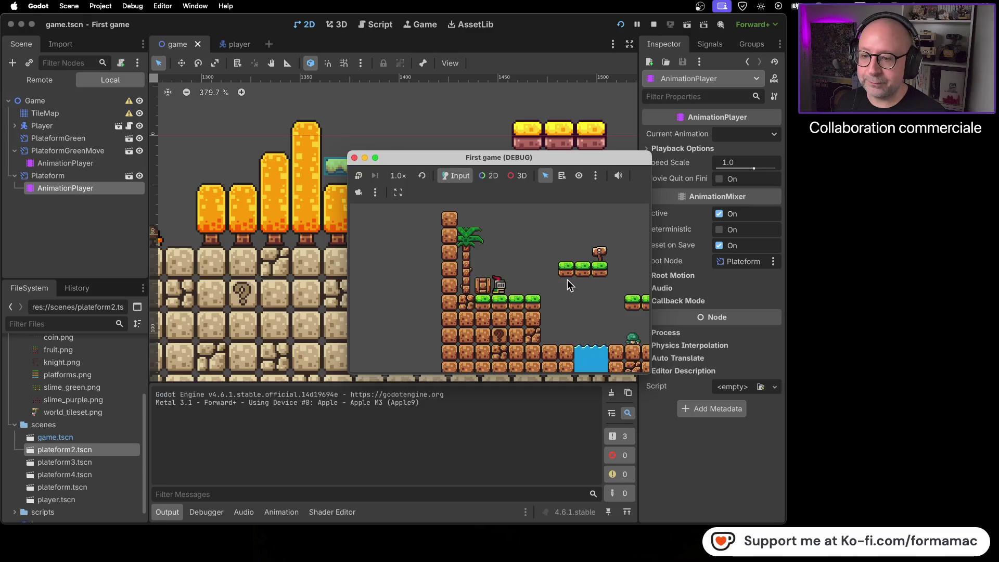
key(Right)
key(space)
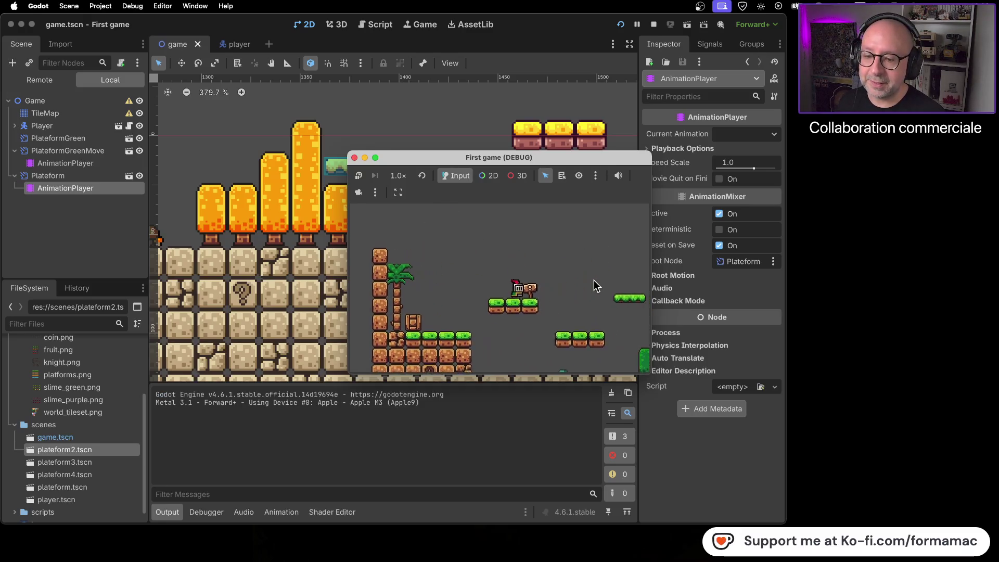
key(Right)
key(space)
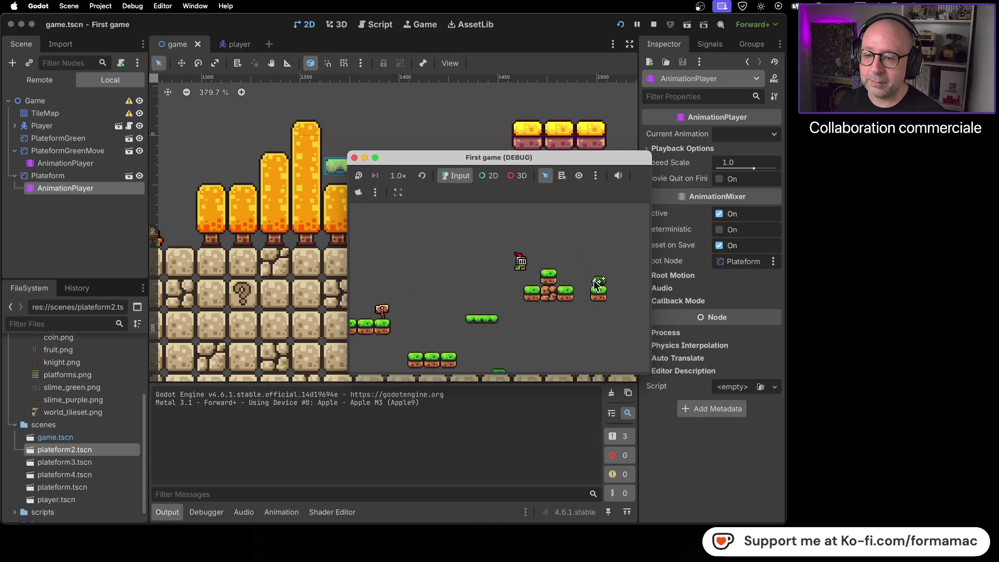
key(space)
key(Right)
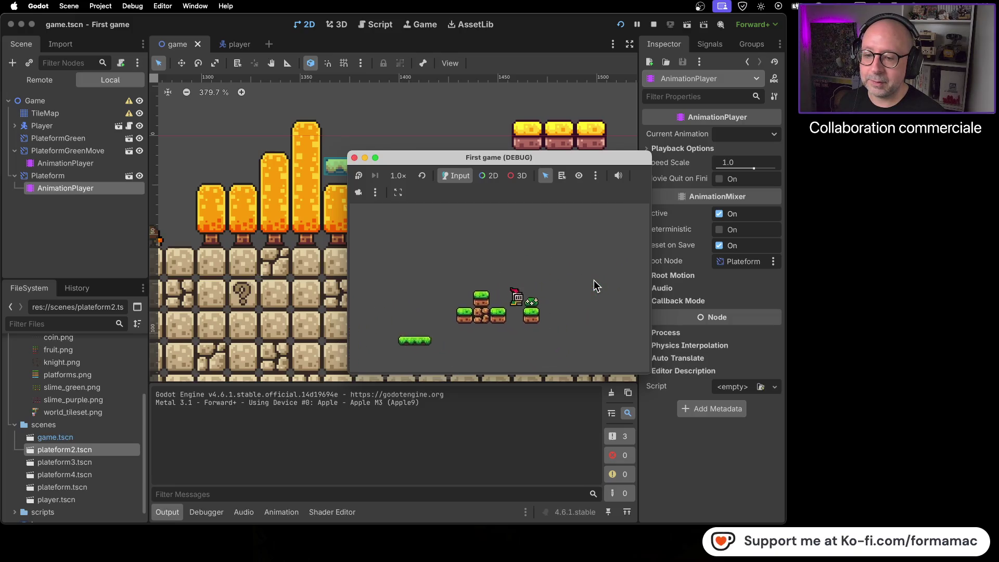
key(Right)
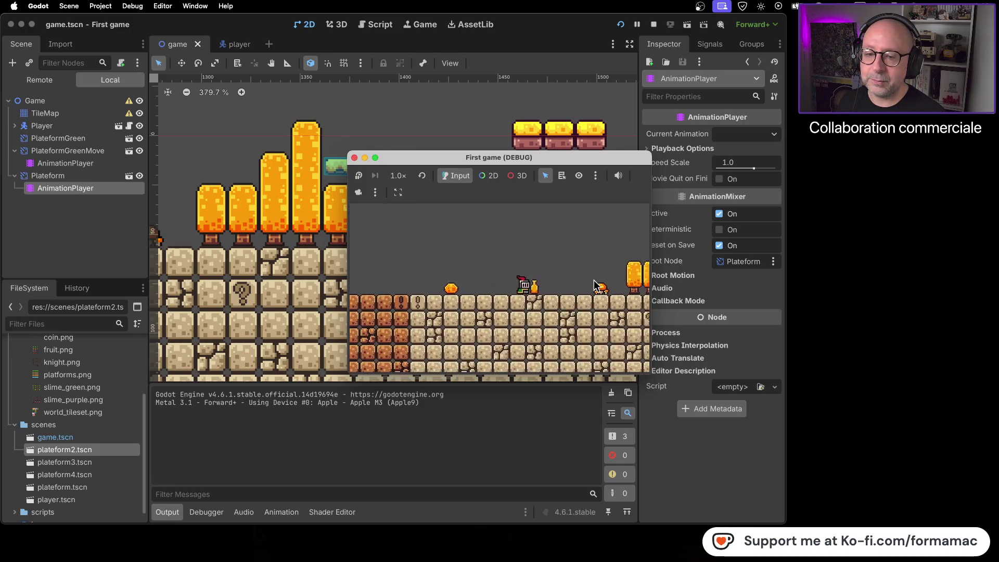
key(Right)
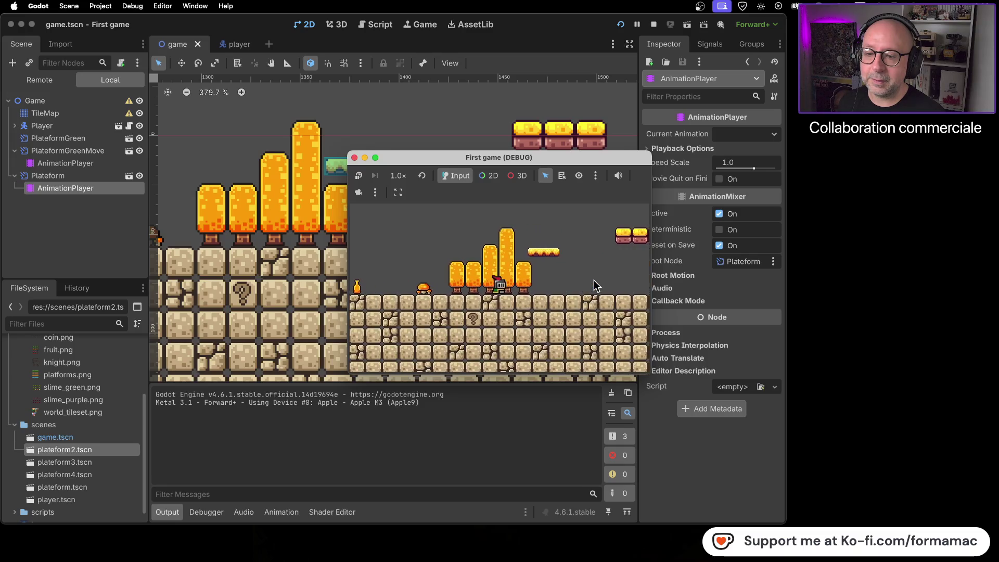
key(Right)
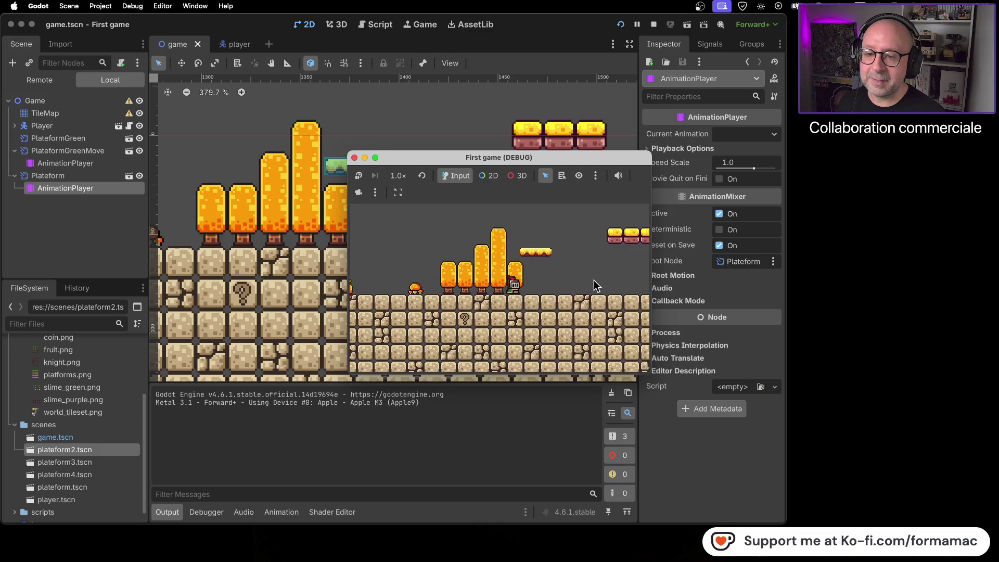
Step: Jump the knight onto the moving platform, then onto the three-block platform
key(space)
key(Right)
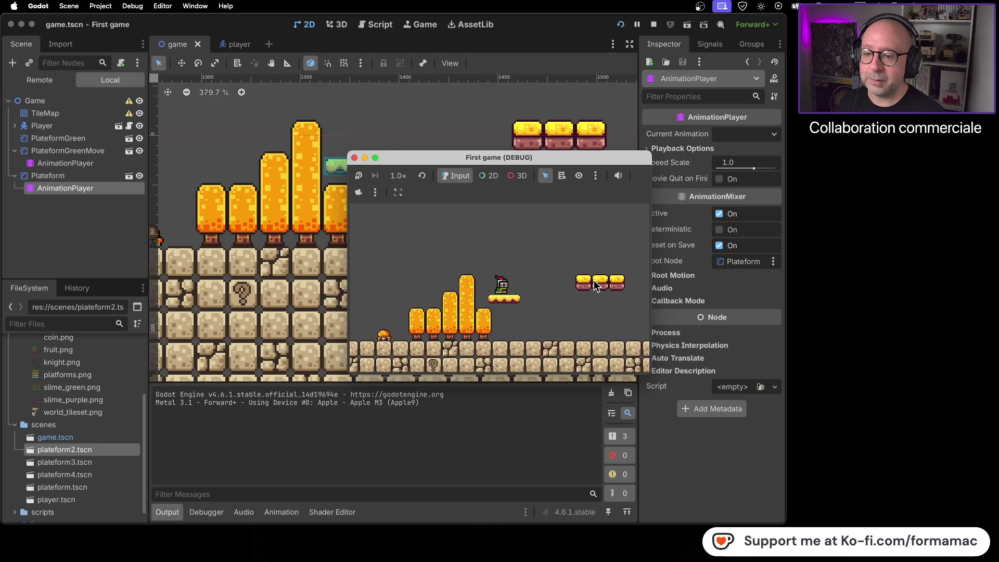
key(space)
key(Right)
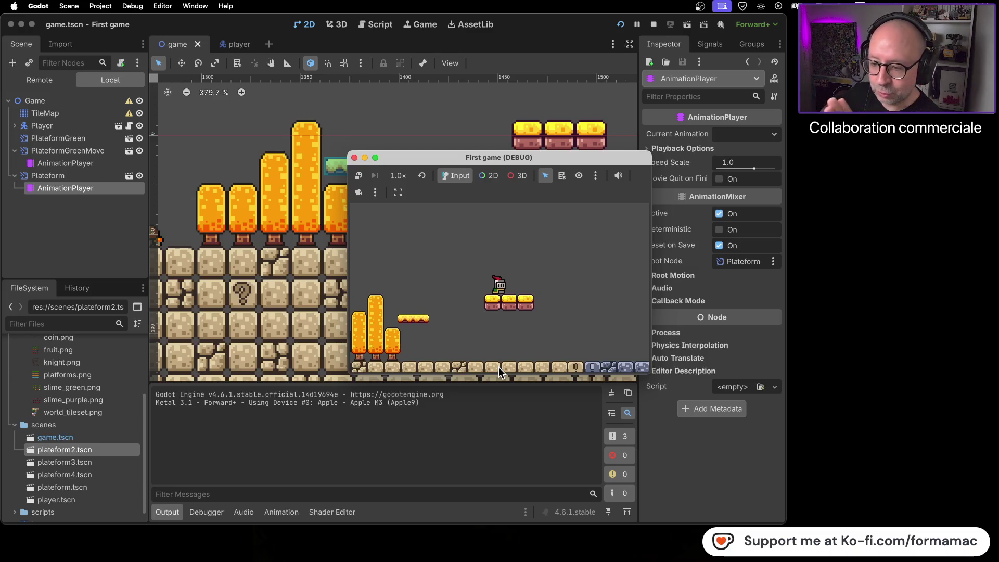
Step: Stop the running game and bring the red brick section into view in the editor
click(354, 157)
scroll(381, 223, down, 10)
click(417, 224)
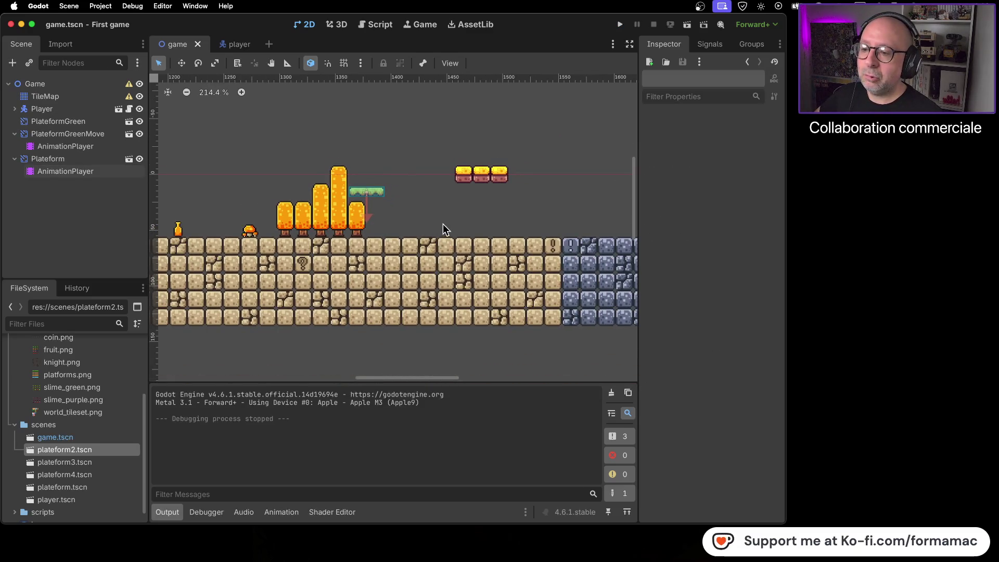
scroll(442, 225, down, 6)
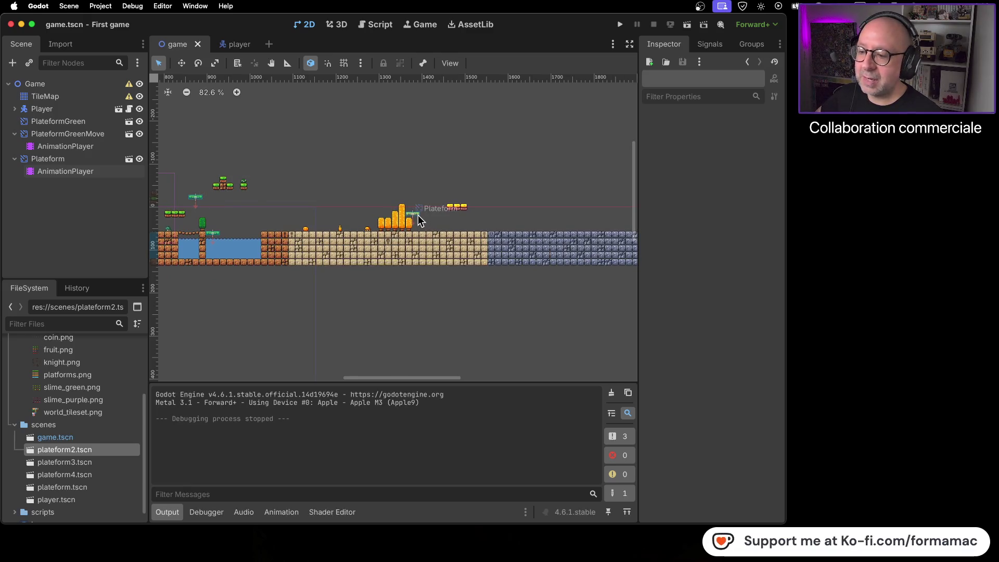
drag(432, 326, 357, 306)
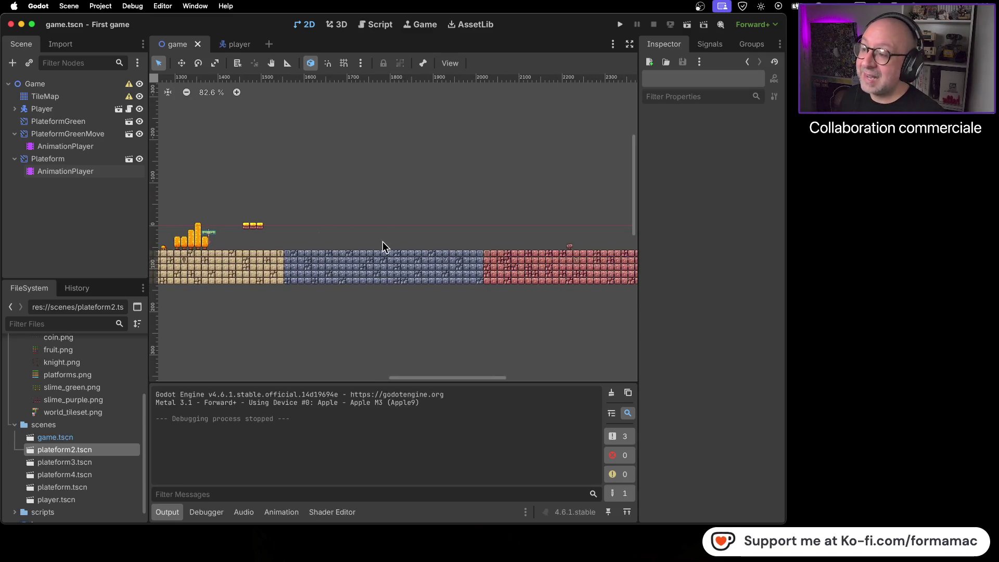
Step: Open and close plateform3.tscn, then drag it into the game scene as an instance
click(109, 462)
double_click(108, 461)
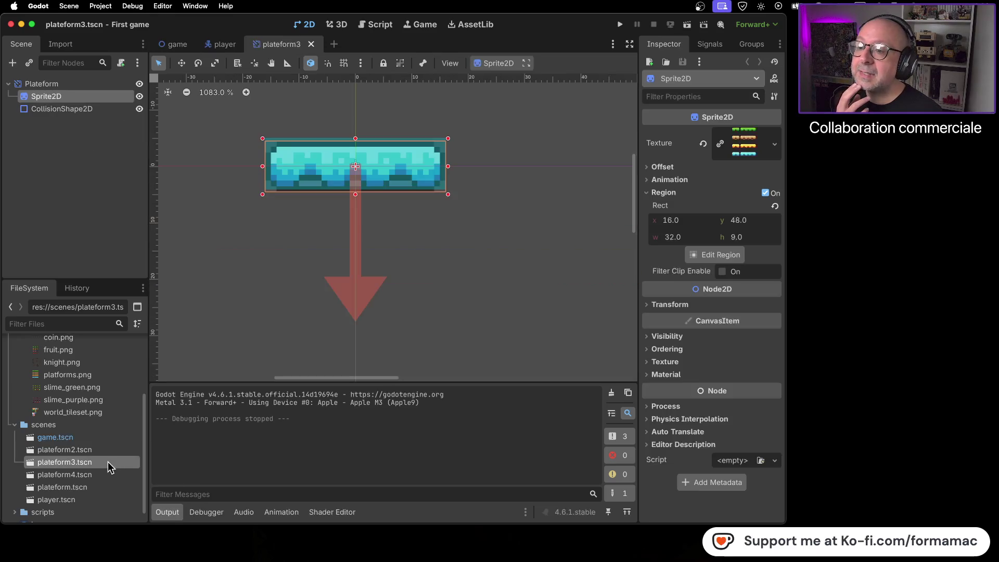
click(311, 43)
click(180, 44)
mouse_move(66, 462)
mouse_down()
mouse_move(88, 310)
mouse_move(74, 223)
mouse_move(313, 228)
mouse_up()
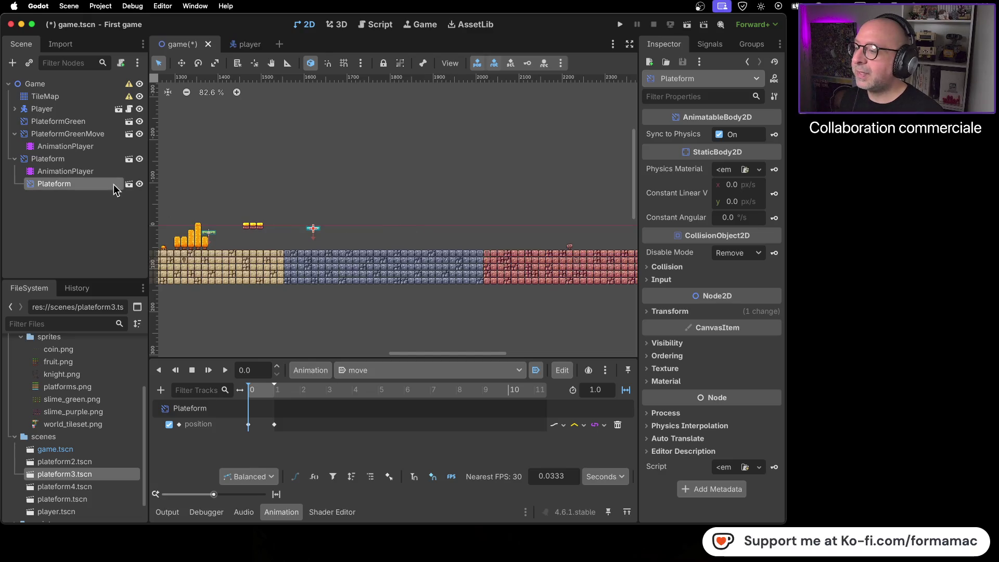
Step: Delete the newly added Plateform node and return the view to the level start
right_click(96, 186)
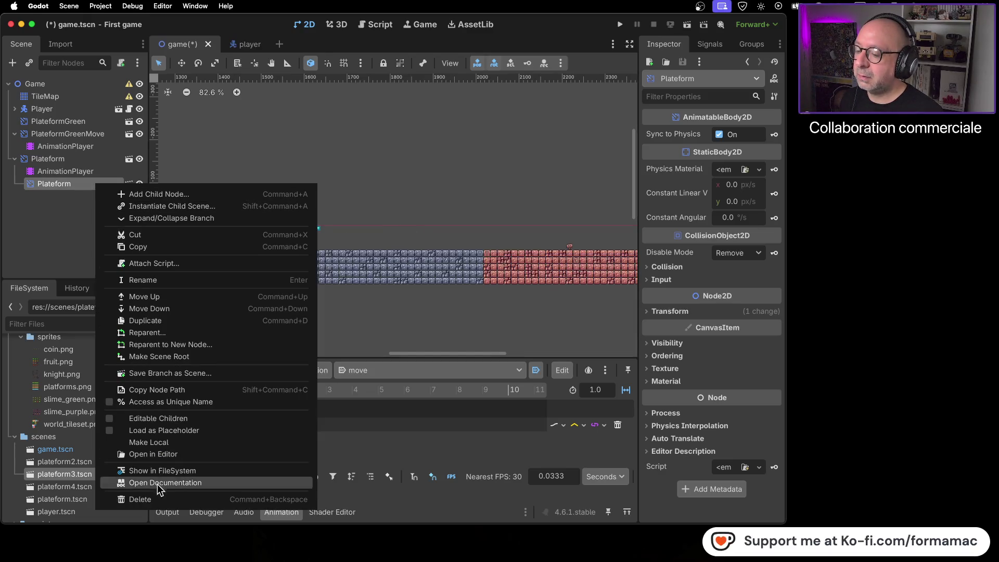
click(162, 498)
click(520, 290)
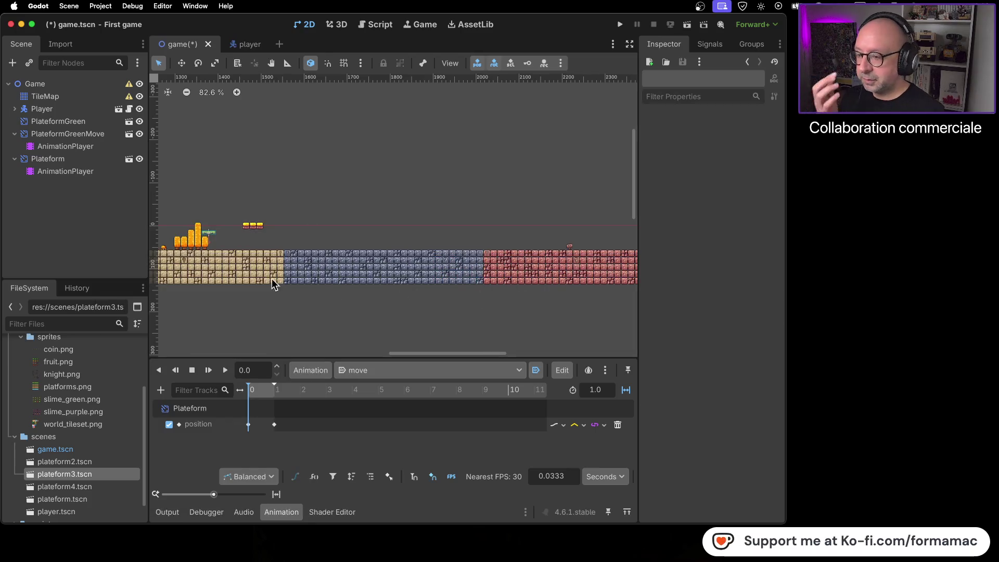
scroll(260, 276, left, 5)
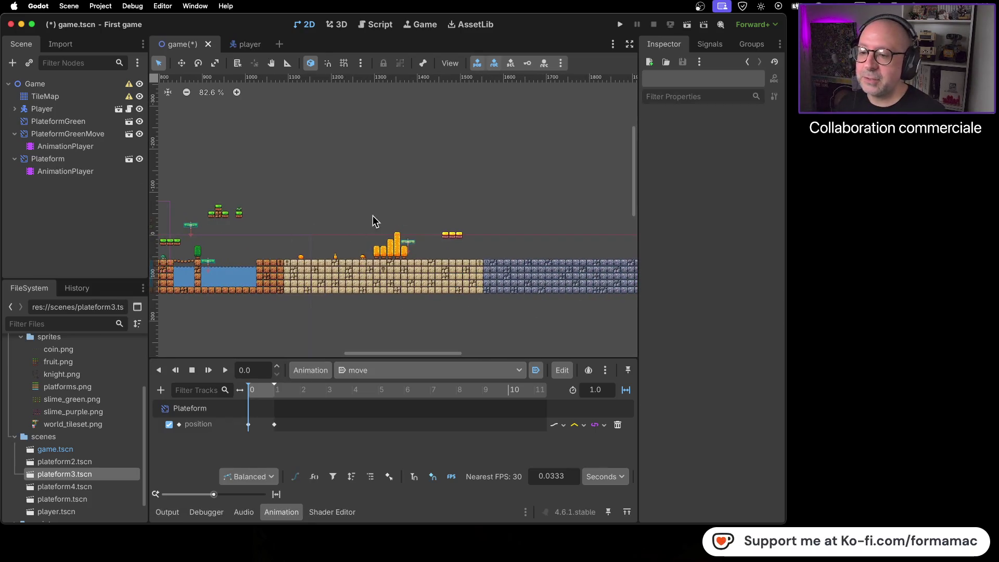
scroll(364, 260, up, 3)
scroll(363, 260, up, 2)
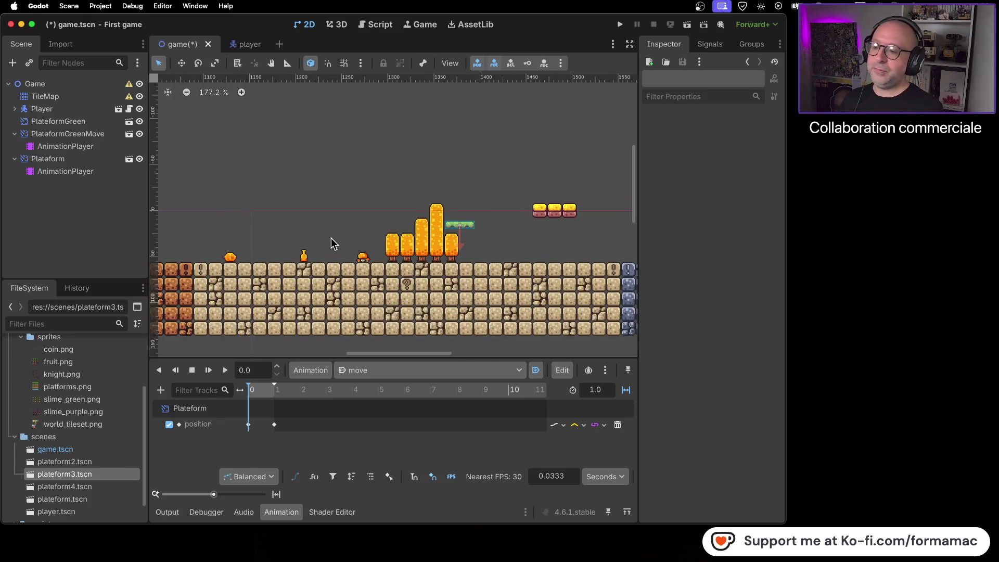
scroll(386, 241, left, 2)
click(87, 95)
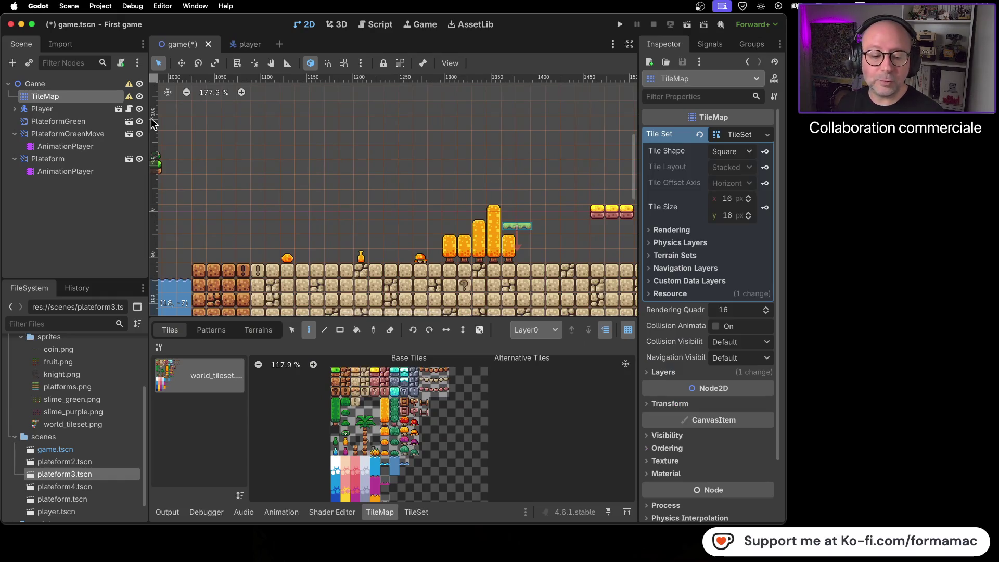
Step: Pan from the water pool past the floating platforms to the blue and red brick sections
scroll(380, 175, down, 3)
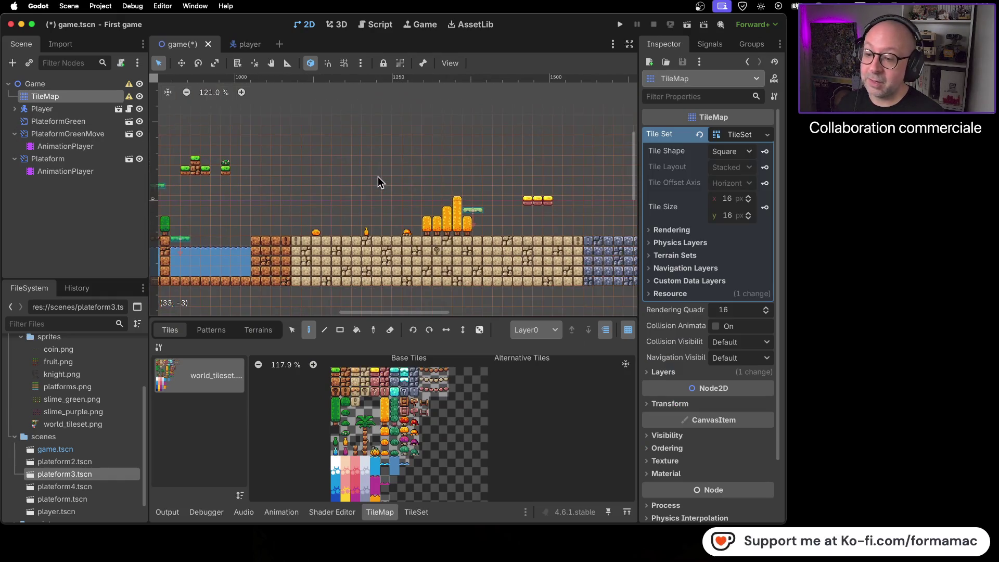
mouse_move(333, 177)
mouse_down()
mouse_move(413, 182)
mouse_move(506, 160)
mouse_move(463, 179)
mouse_move(345, 158)
mouse_up()
scroll(440, 174, left, 1)
scroll(421, 176, up, 3)
scroll(429, 176, right, 1)
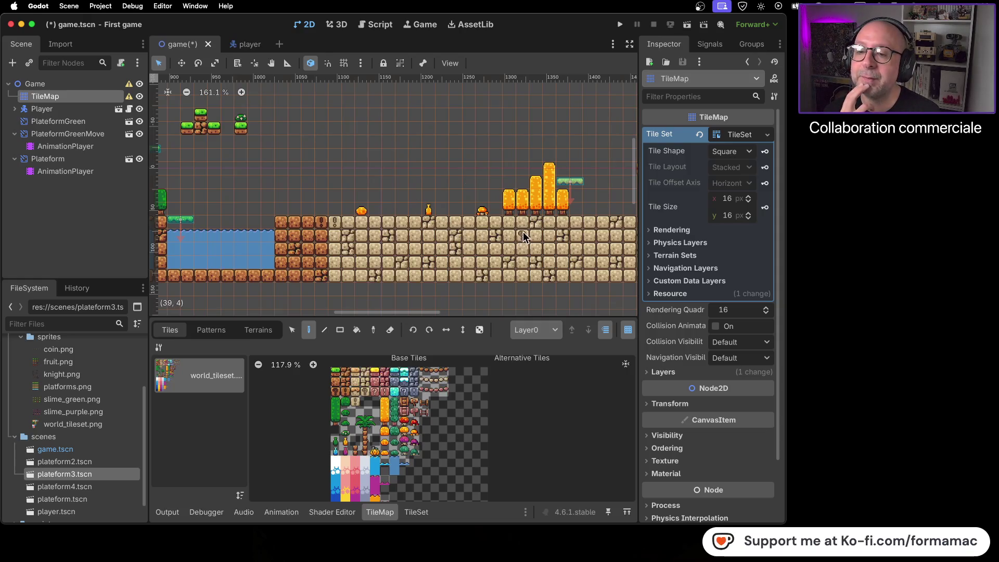
scroll(523, 232, right, 5)
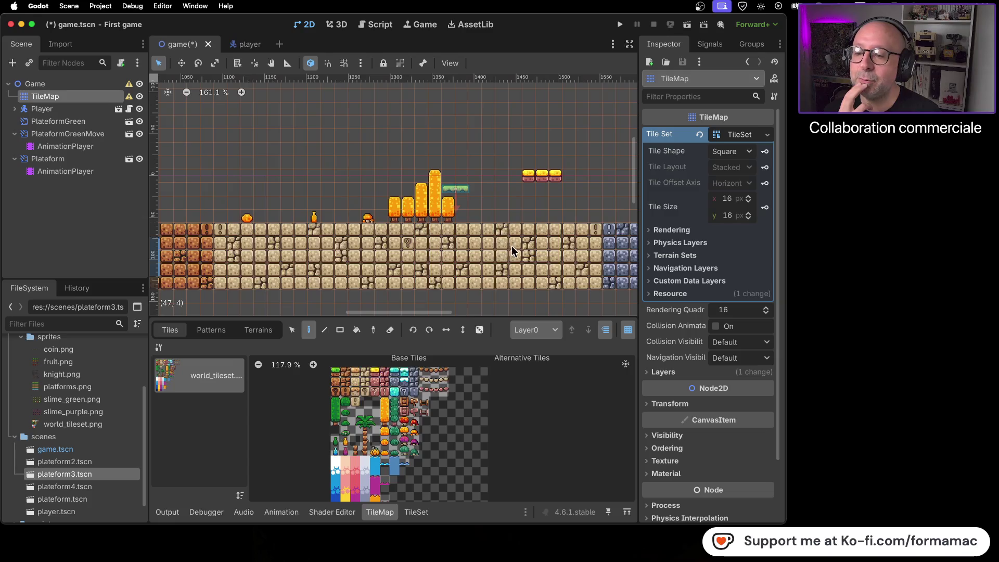
drag(511, 245, 442, 231)
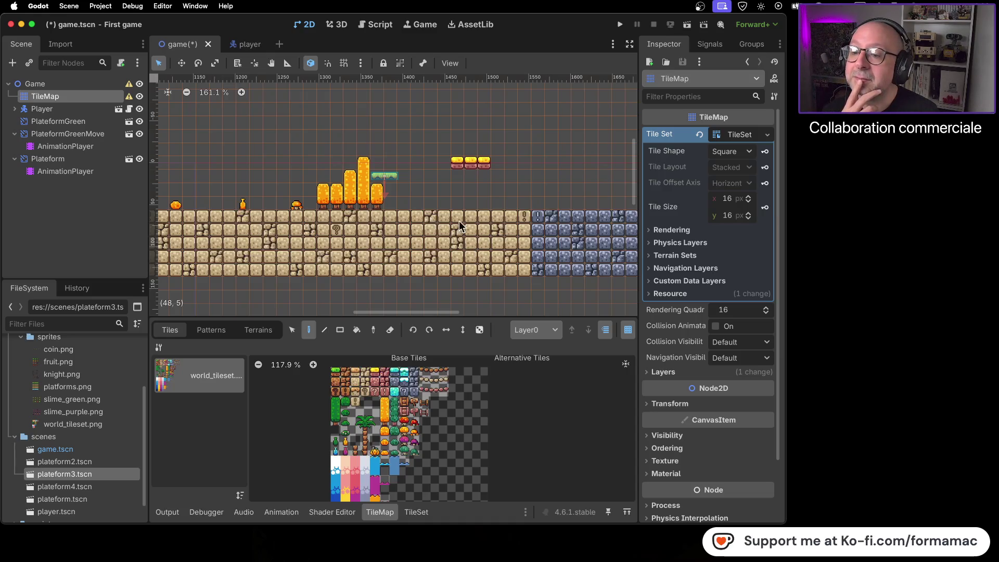
scroll(477, 187, right, 10)
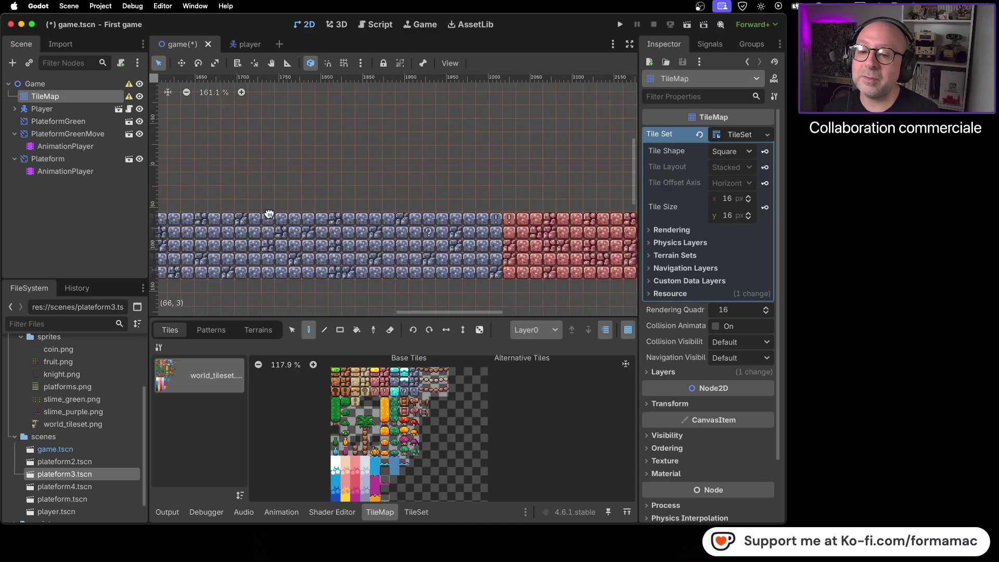
scroll(426, 230, left, 4)
mouse_move(390, 215)
mouse_down()
mouse_move(187, 227)
mouse_move(457, 207)
mouse_up()
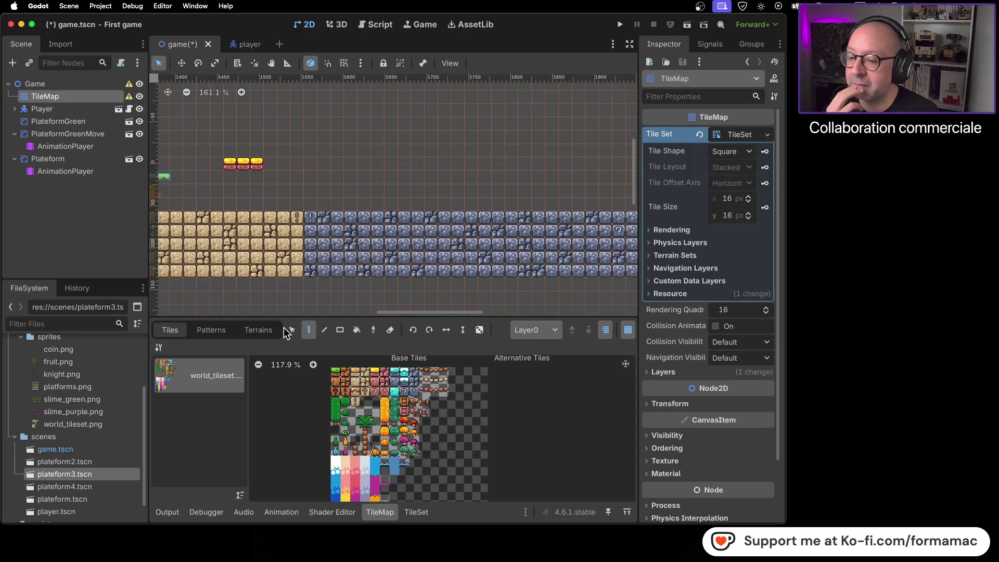
Step: Erase the yellow platform tiles, paint three tan tiles in their place, and save
right_click(257, 165)
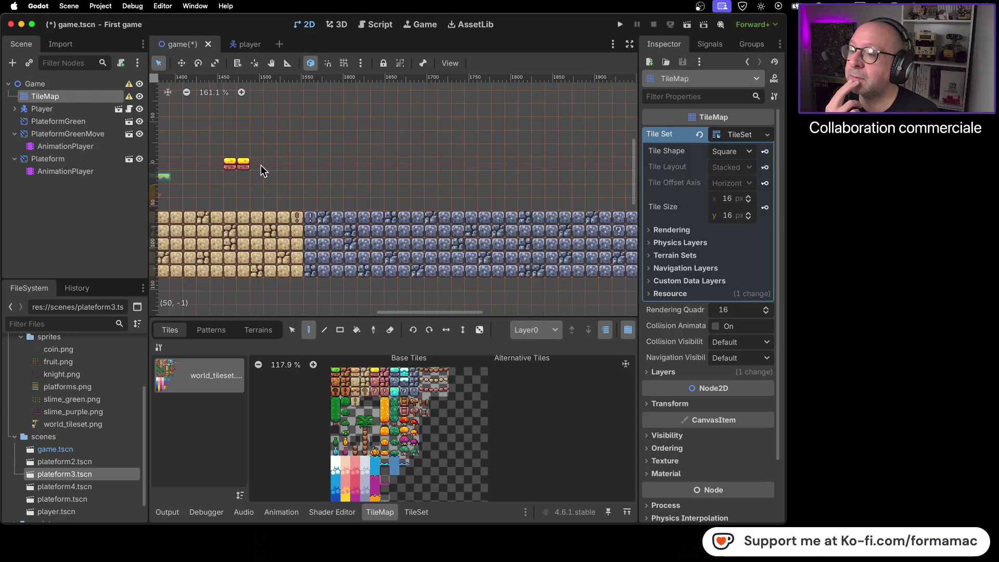
right_click(241, 163)
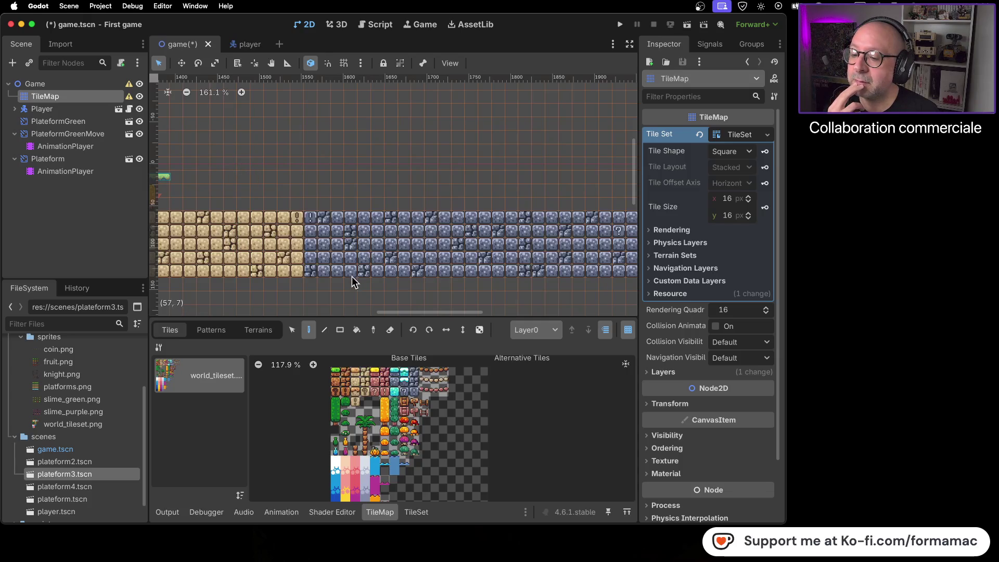
click(355, 372)
click(230, 178)
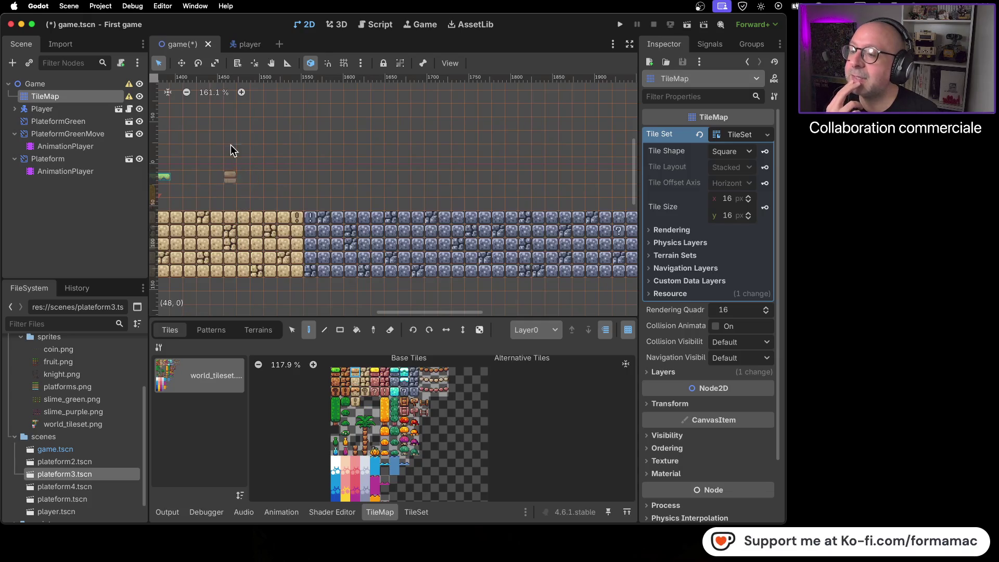
click(224, 164)
click(241, 163)
key(super+s)
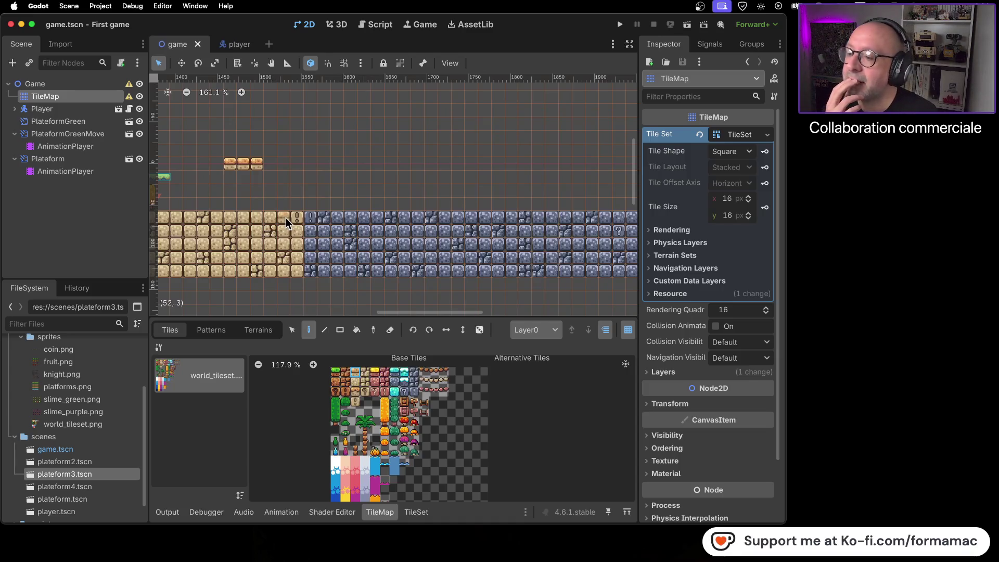
Step: Paint a single tan block lower and to the right of the three-tile platform
drag(486, 225, 265, 218)
scroll(289, 222, left, 10)
click(356, 392)
click(297, 161)
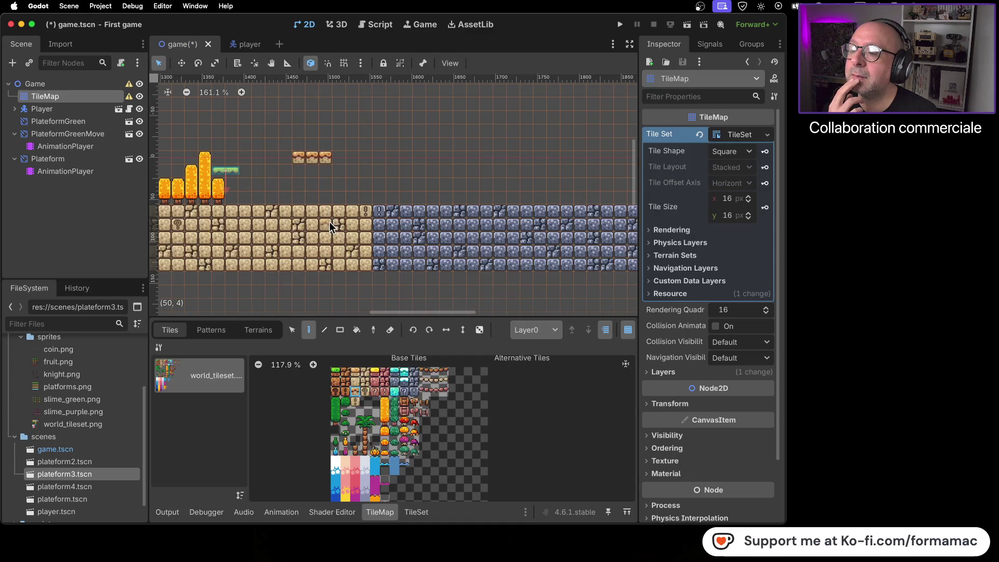
scroll(322, 170, up, 6)
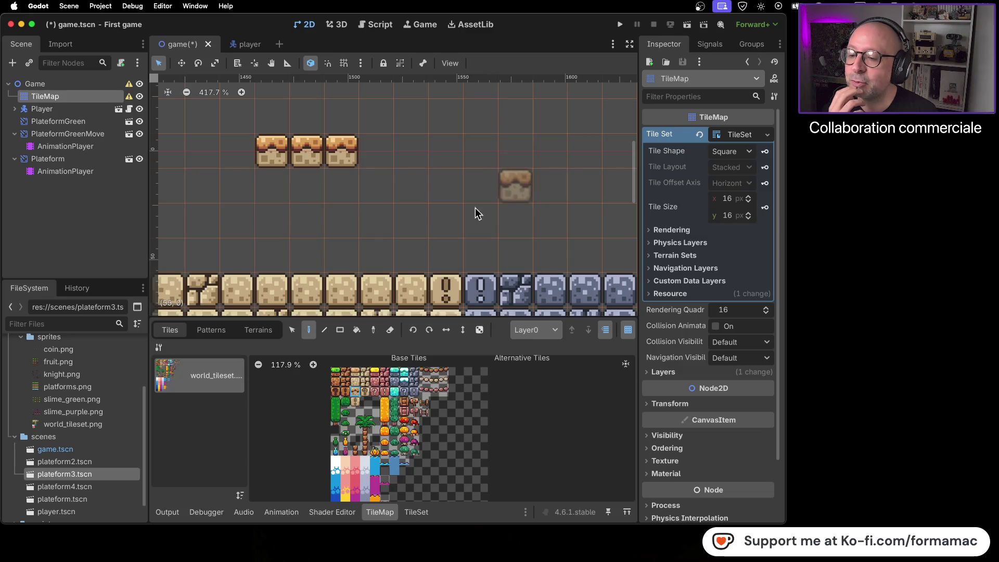
Step: Pick the yellow-topped platform tile and bring the red brick area into view
scroll(382, 366, up, 3)
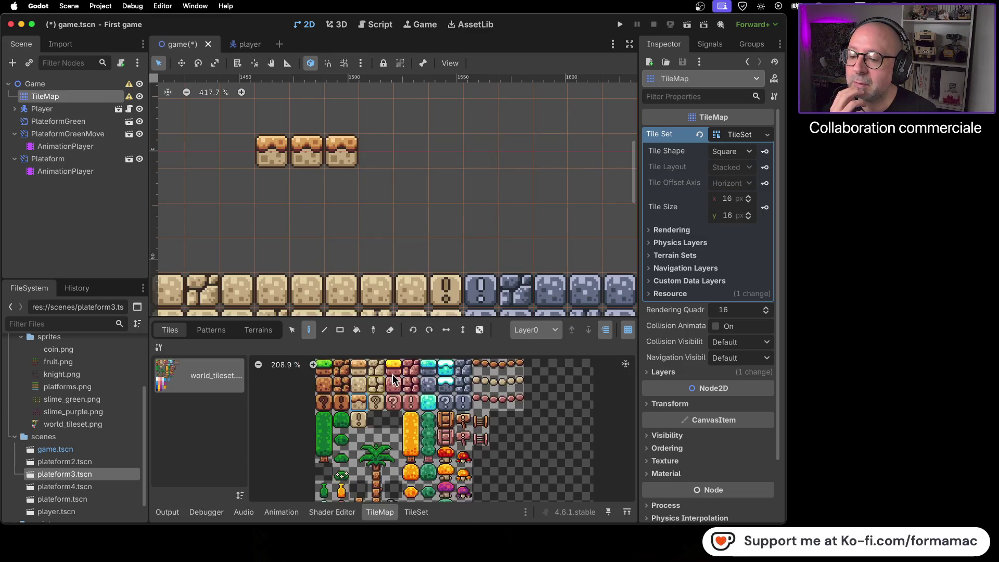
scroll(486, 243, right, 5)
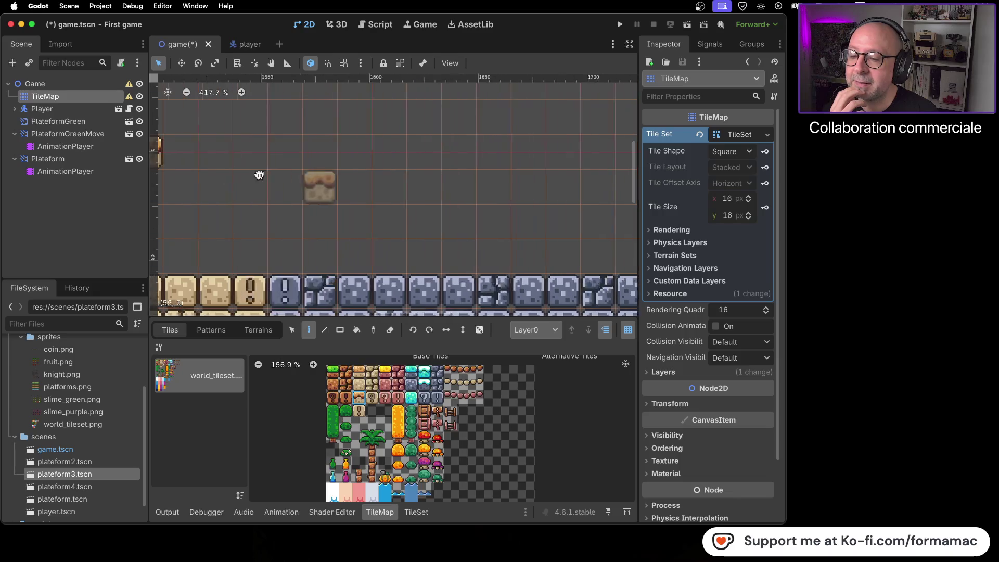
scroll(521, 199, right, 10)
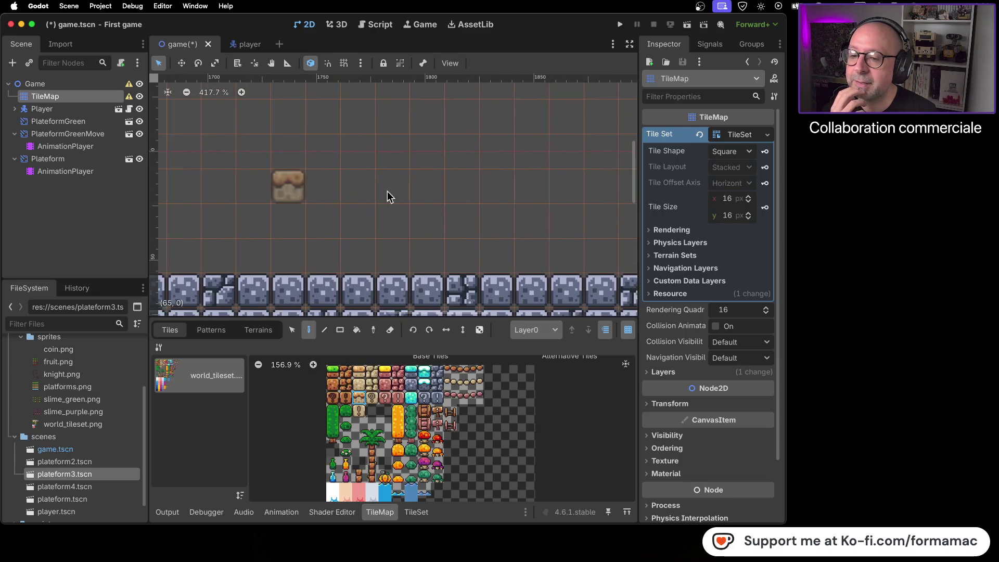
click(384, 370)
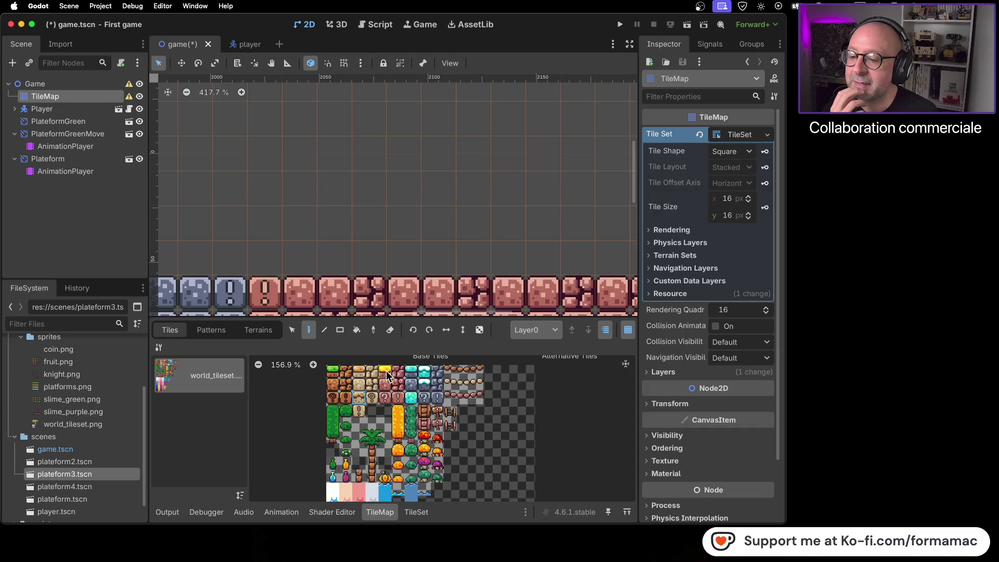
scroll(448, 230, down, 2)
scroll(448, 229, down, 4)
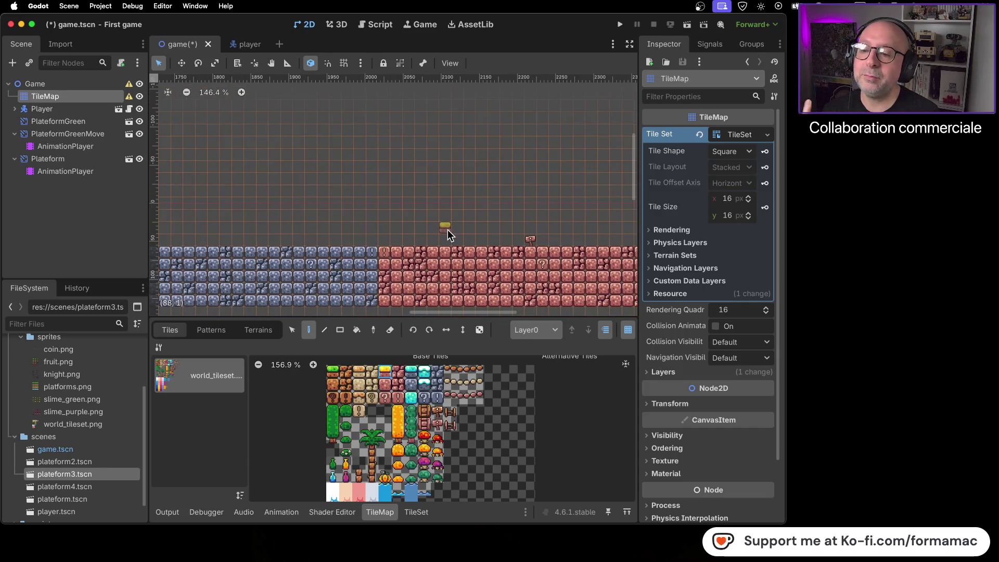
drag(498, 208, 300, 231)
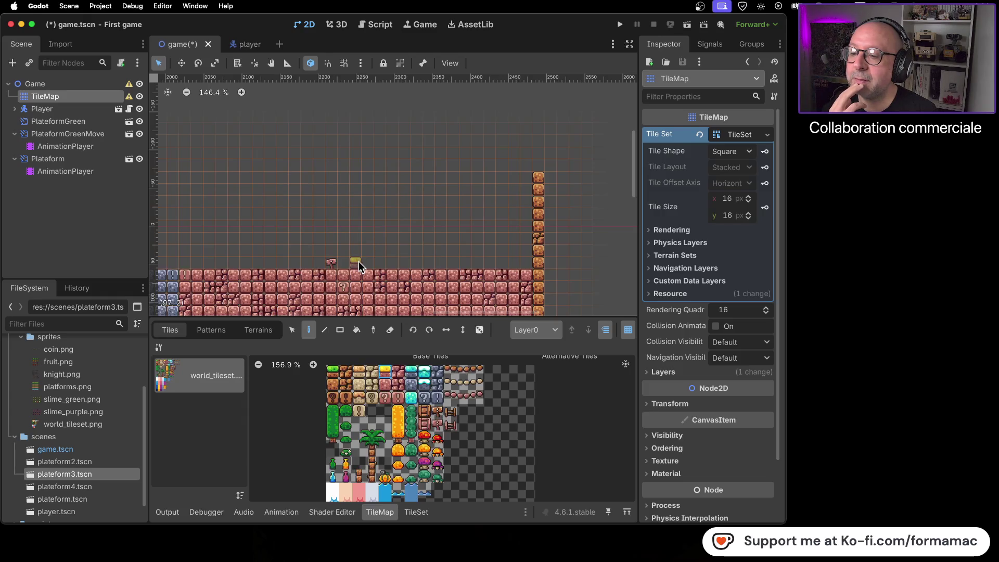
Step: Paint yellow platform tiles above the red bricks, stepping up to a higher platform on the right
click(378, 238)
click(392, 239)
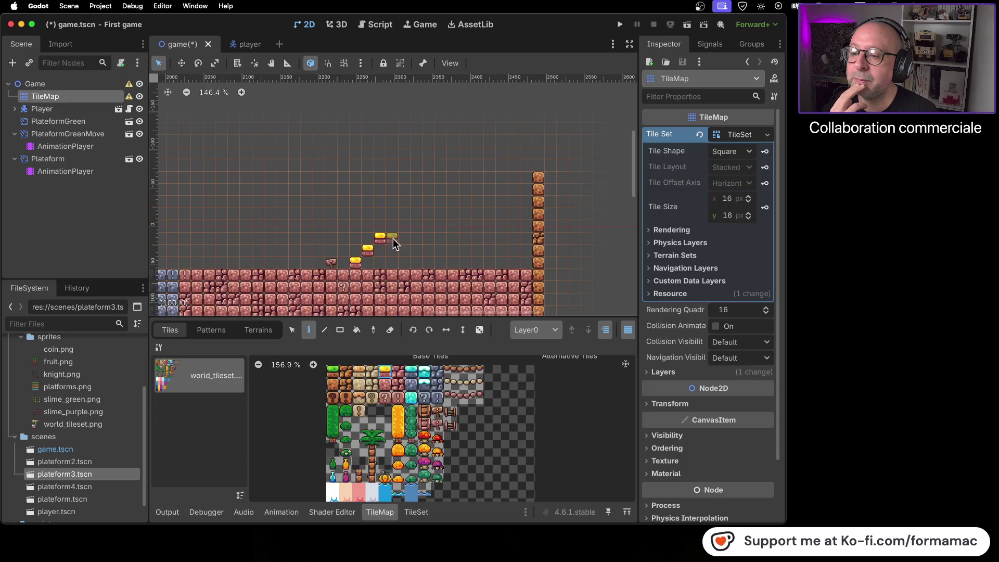
click(426, 226)
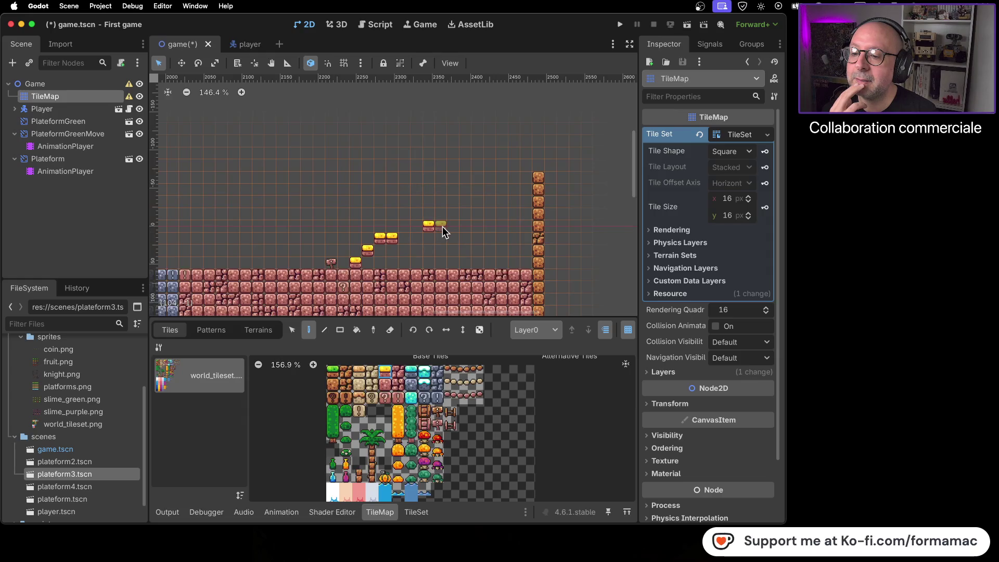
click(452, 227)
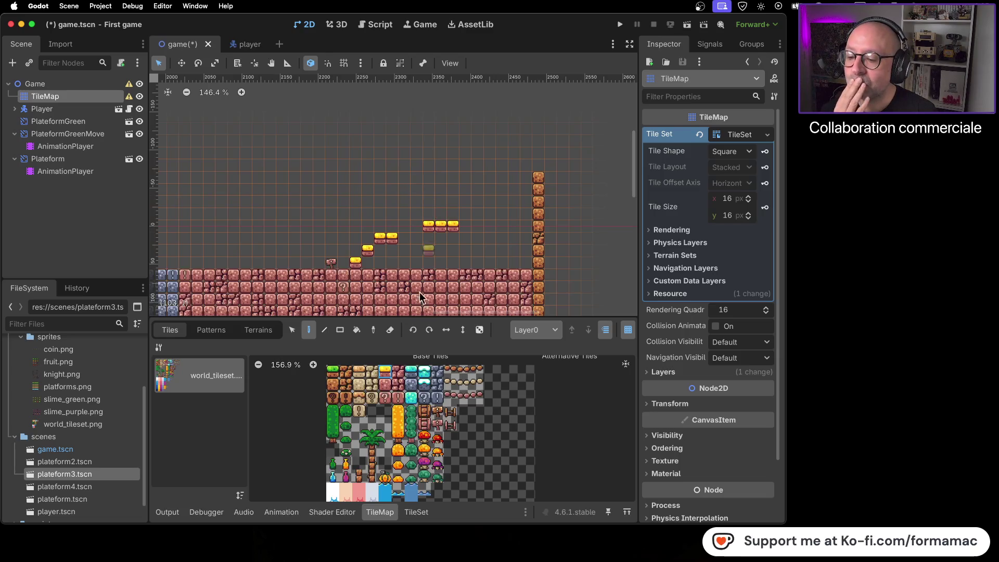
Step: Paint two wooden crates on the ground between the yellow steps and the tall right wall
scroll(379, 419, down, 2)
scroll(417, 422, down, 2)
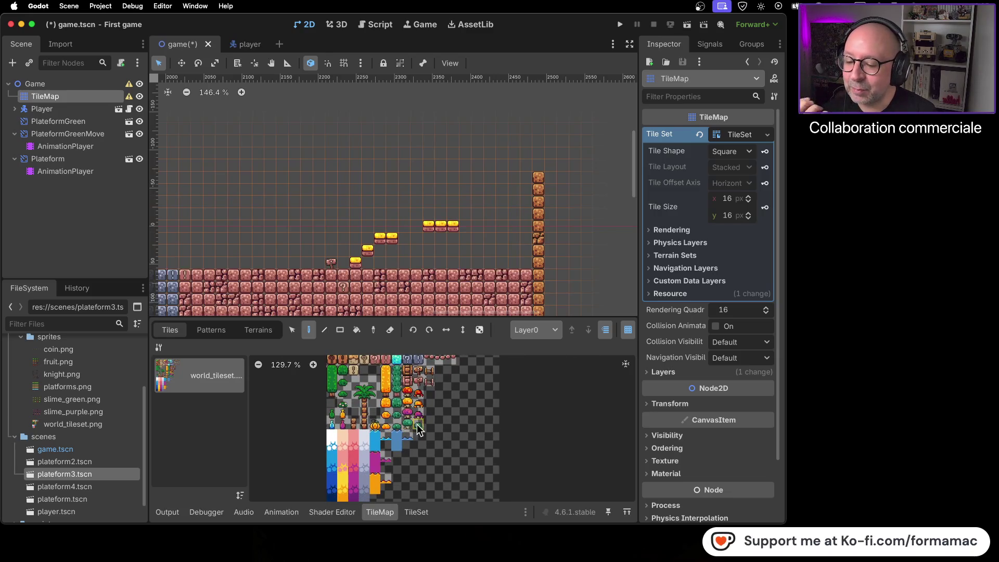
scroll(416, 422, down, 2)
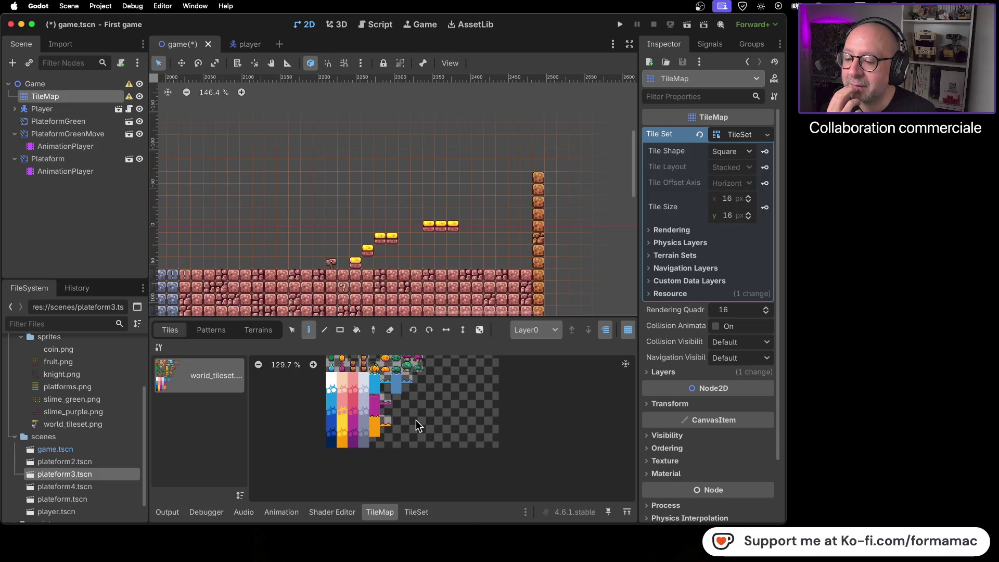
scroll(411, 420, up, 3)
scroll(411, 423, up, 5)
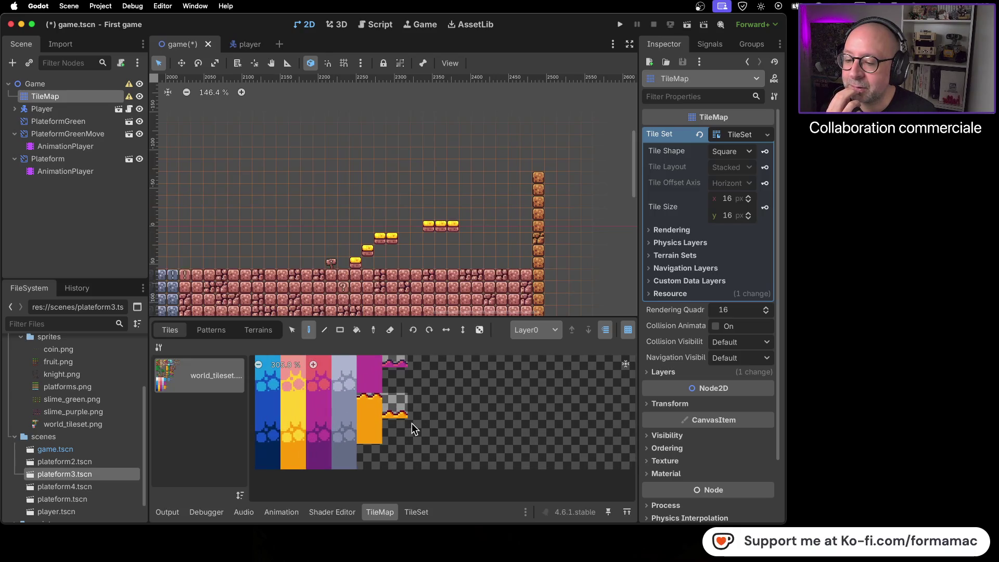
click(400, 410)
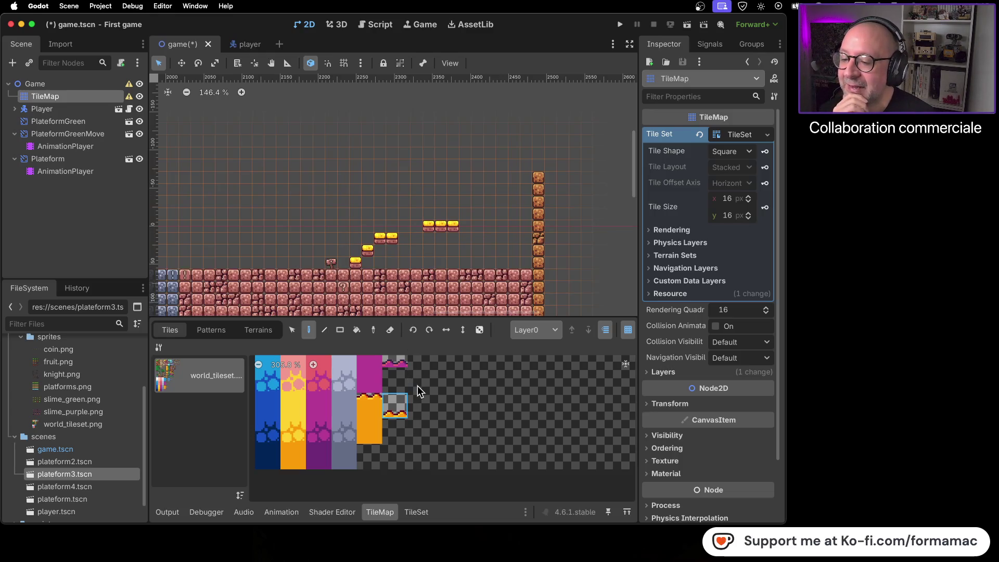
scroll(427, 385, up, 3)
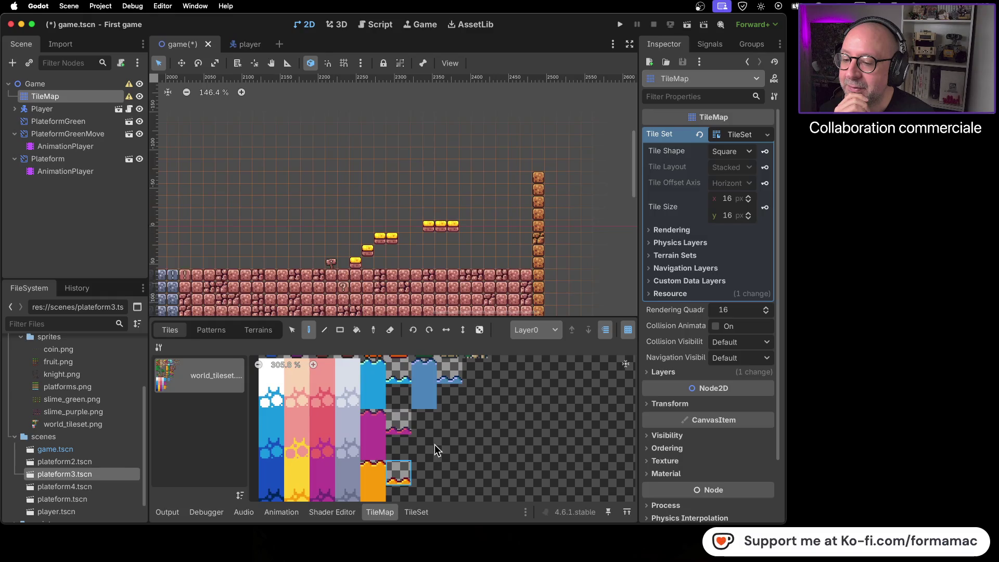
scroll(477, 430, up, 8)
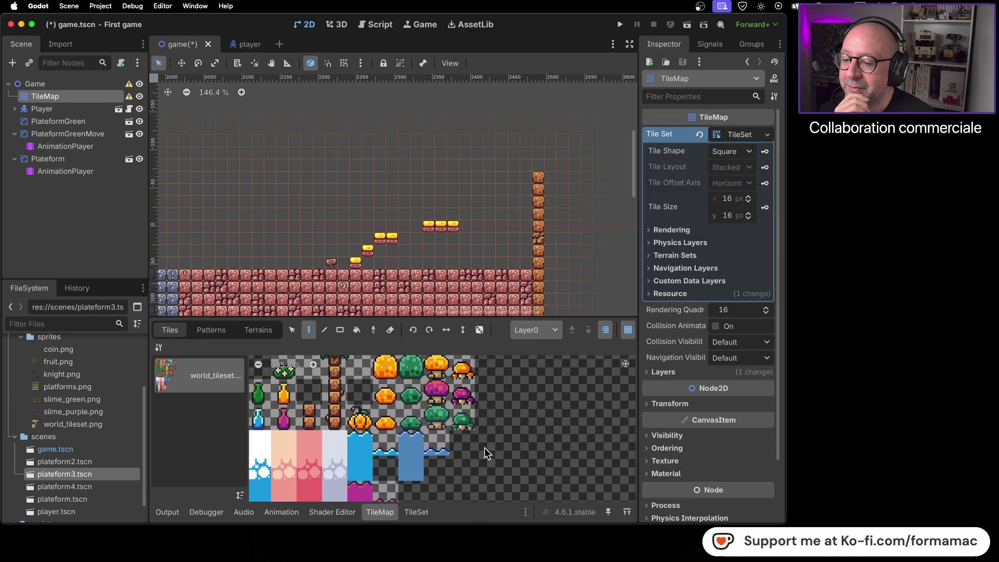
scroll(492, 445, up, 5)
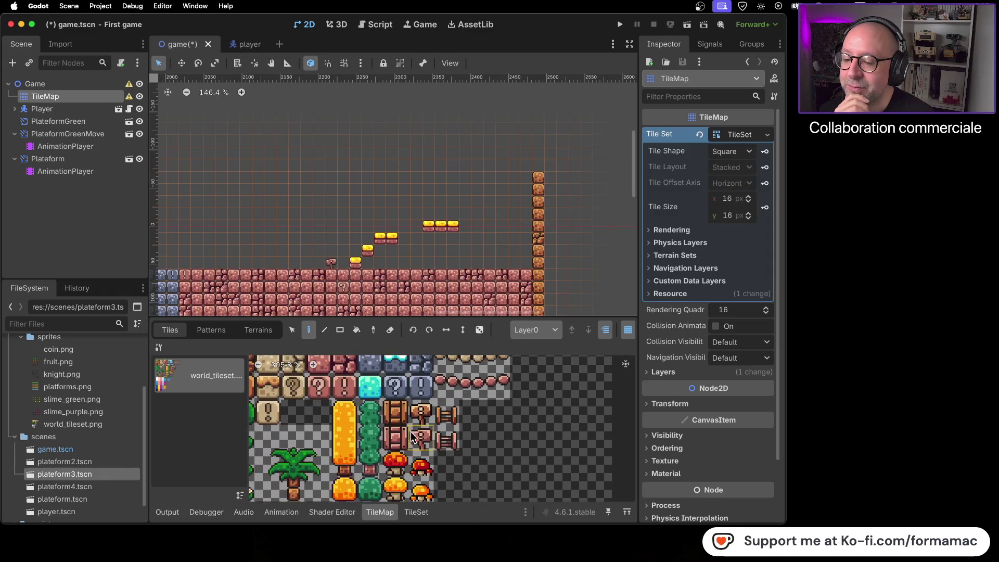
click(397, 438)
scroll(422, 273, up, 5)
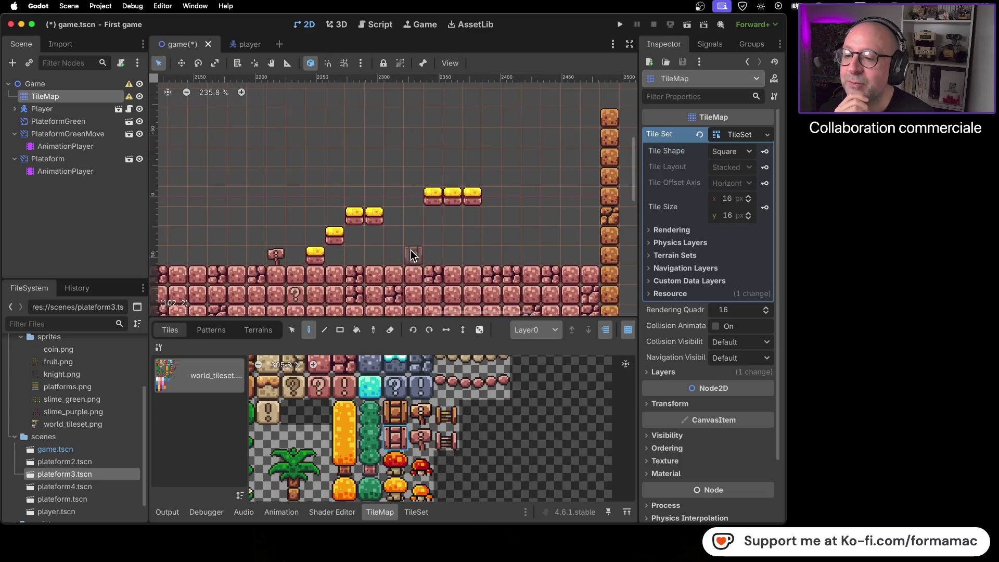
drag(395, 257, 407, 256)
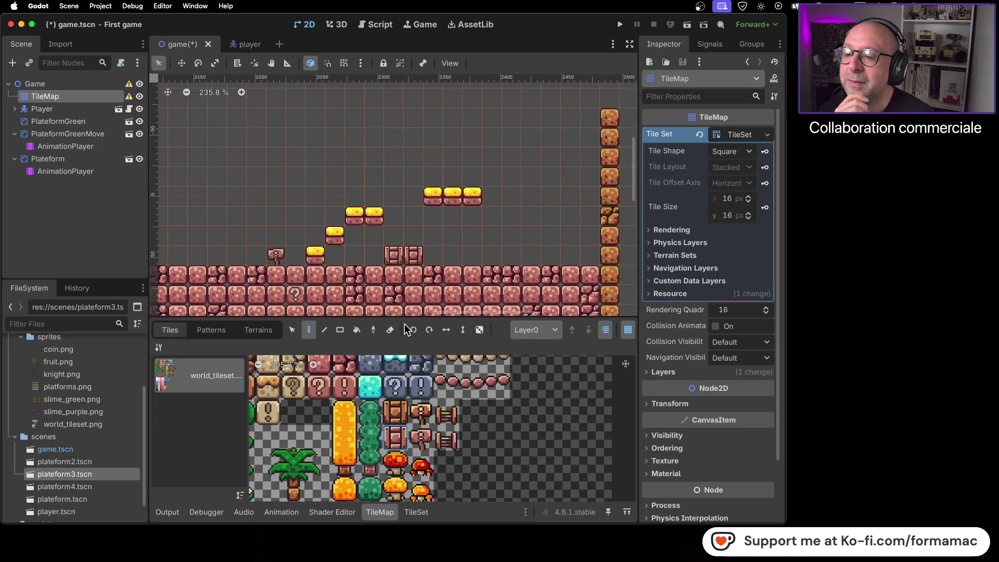
Step: Paint the purple-top tile (5, 11) over the two crates
scroll(402, 438, down, 5)
scroll(437, 405, down, 5)
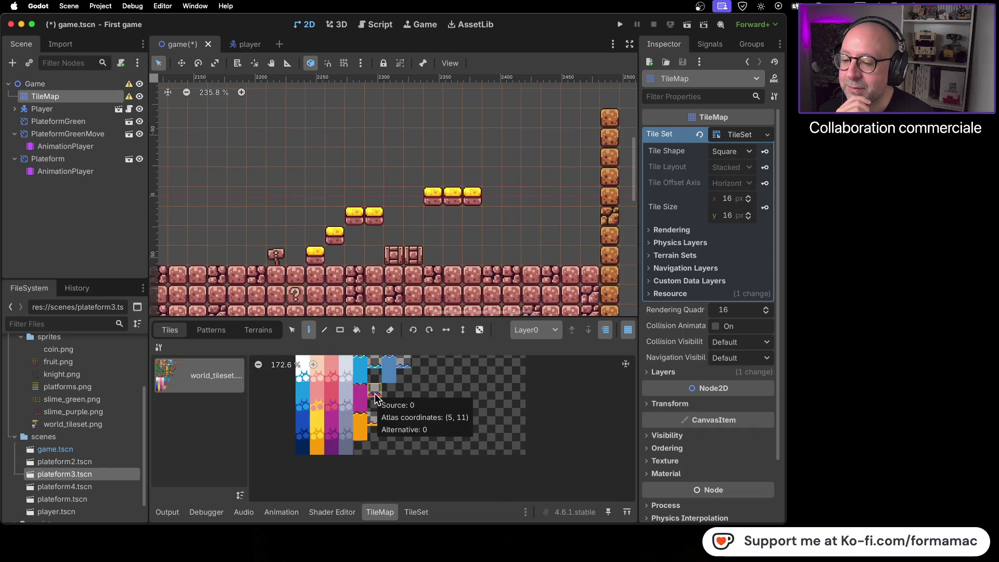
click(375, 391)
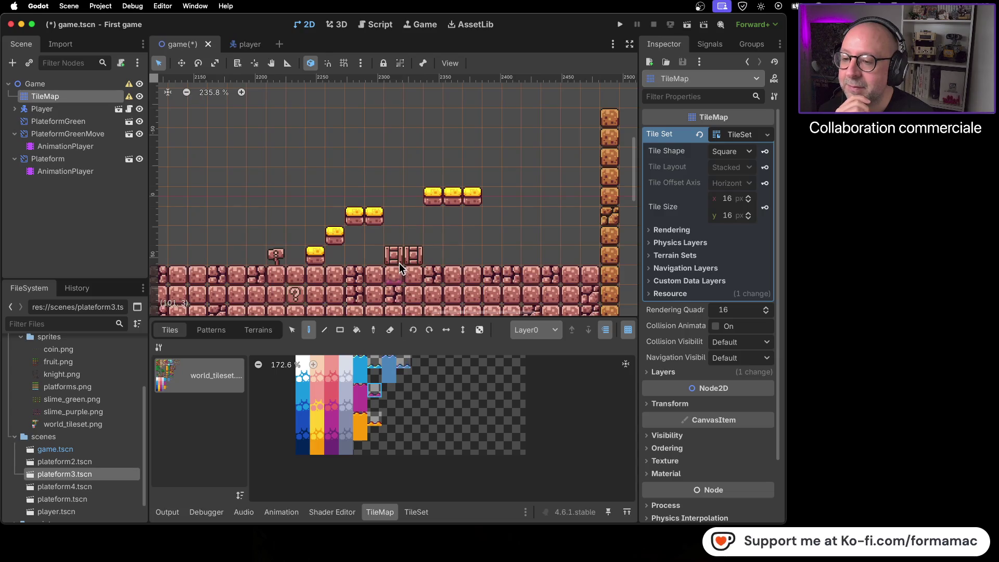
scroll(411, 236, up, 5)
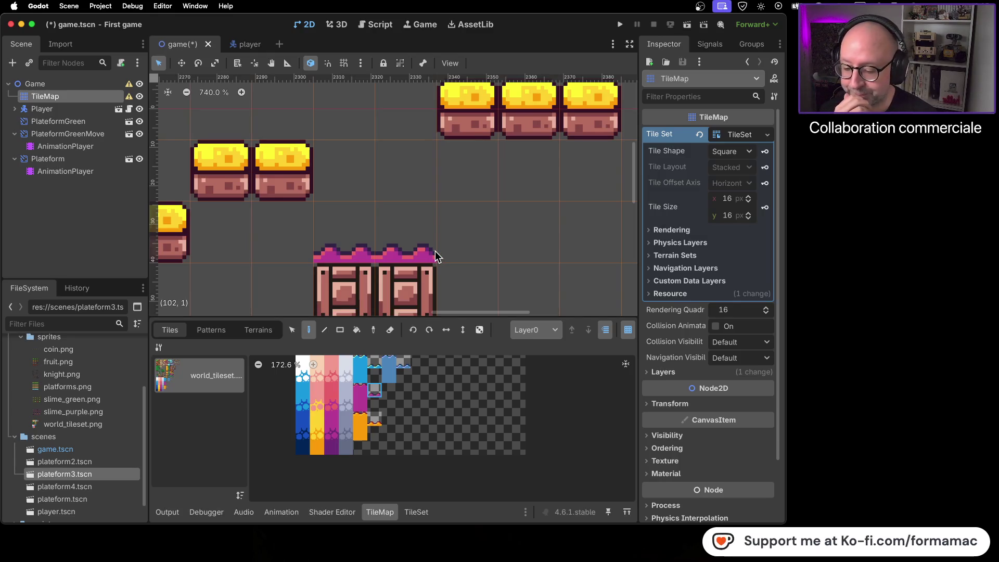
scroll(398, 255, down, 5)
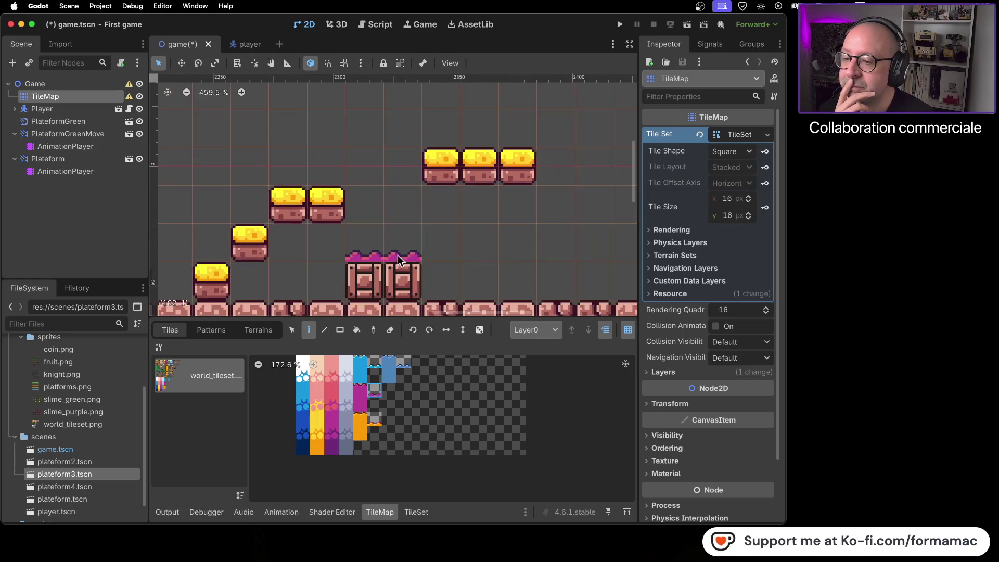
scroll(398, 258, down, 2)
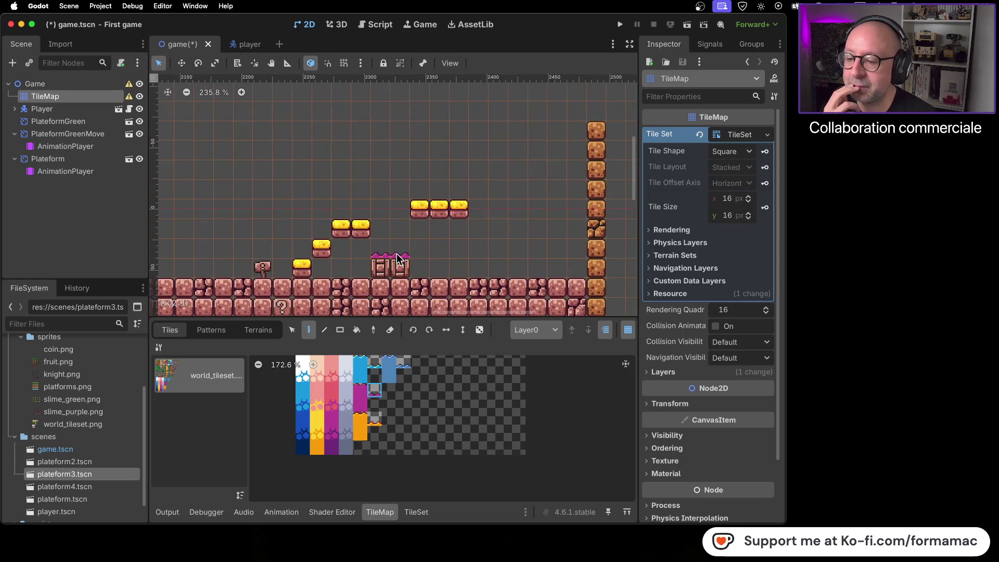
scroll(398, 406, up, 2)
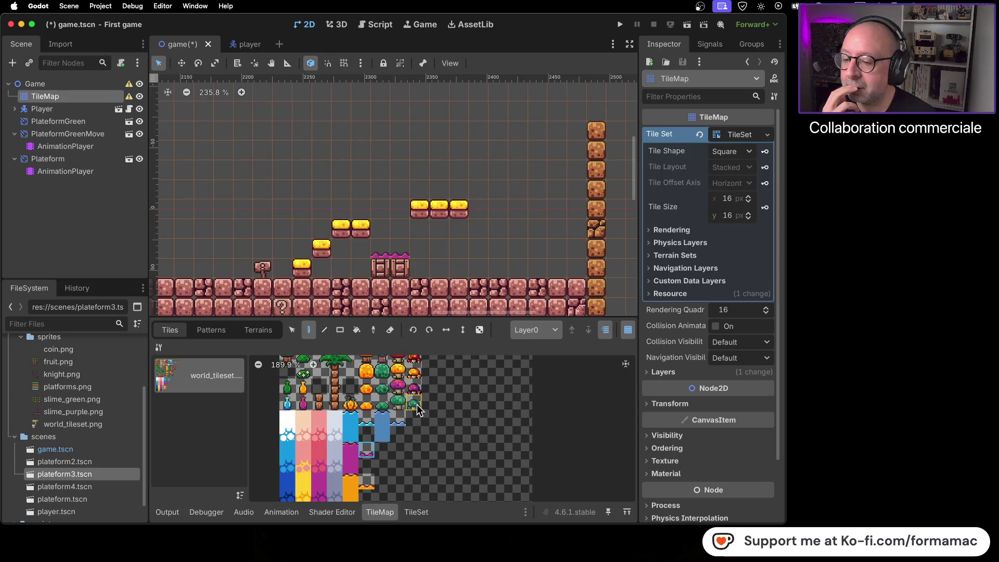
Step: Place two purple mushrooms side by side on the ground near the blue stone blocks
scroll(454, 446, up, 3)
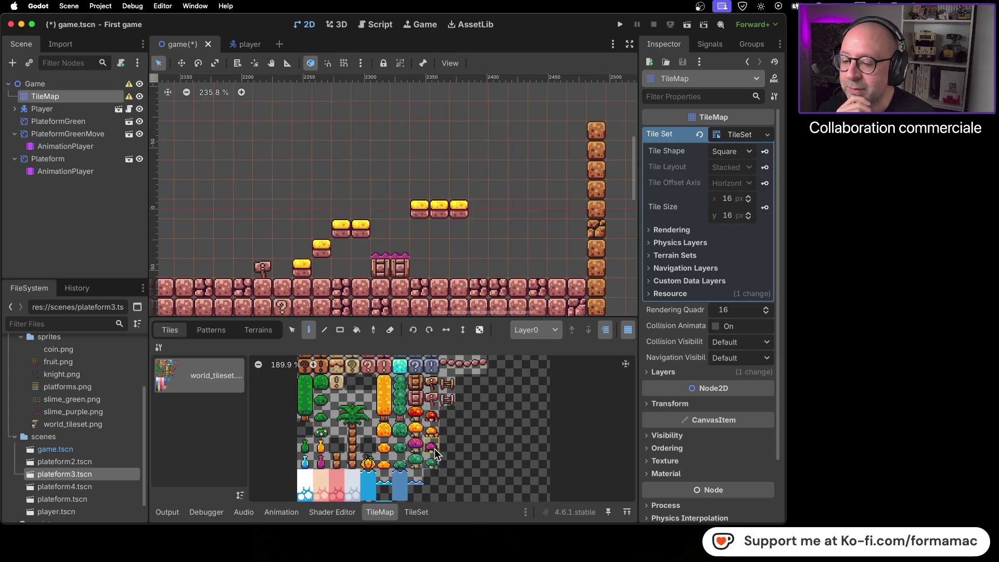
click(415, 447)
scroll(232, 257, down, 2)
drag(228, 260, 458, 264)
click(367, 268)
click(384, 267)
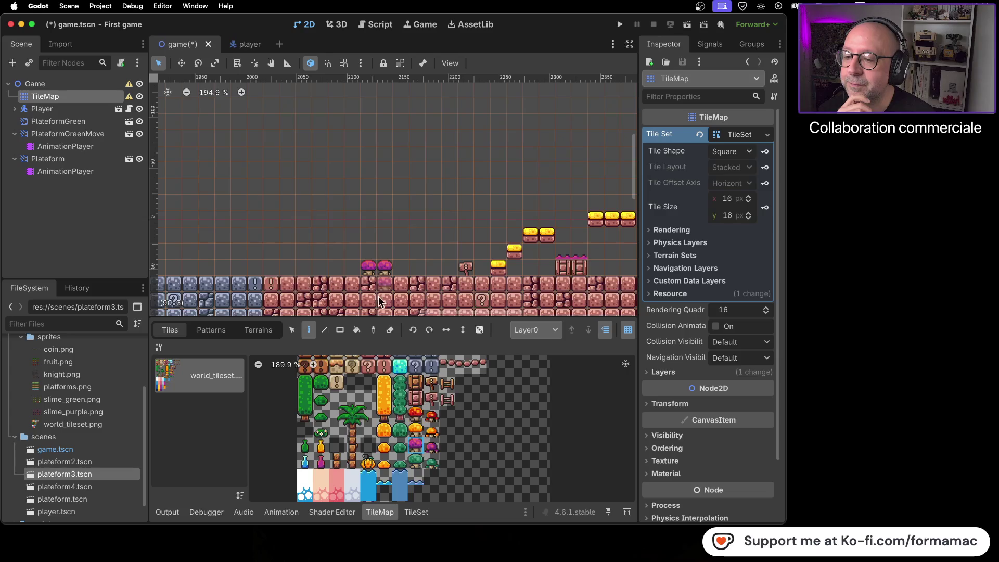
Step: Select the small purple mushroom tile and bring the sandy area with yellow blocks into view
click(432, 447)
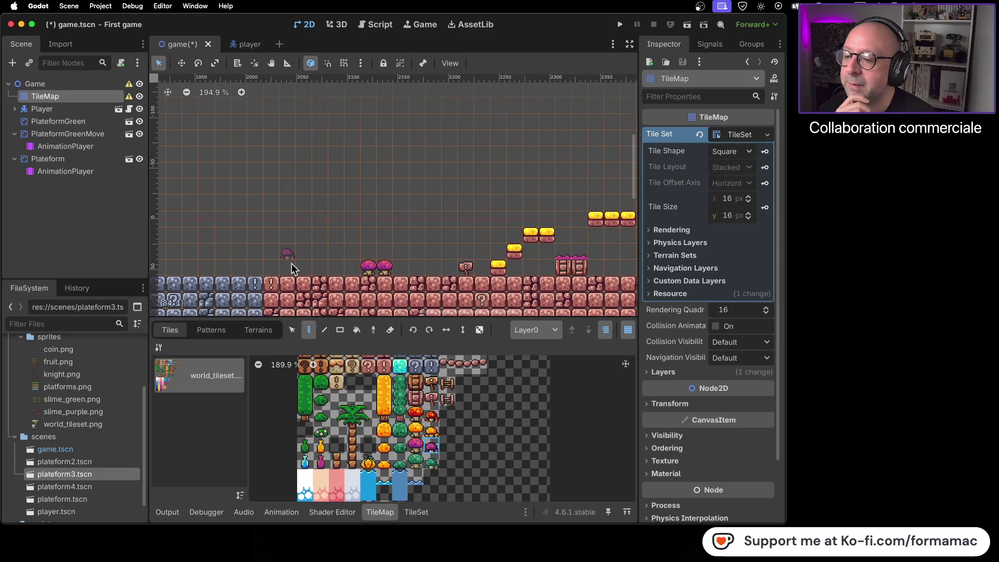
scroll(382, 305, down, 5)
drag(276, 257, 324, 209)
scroll(324, 208, left, 5)
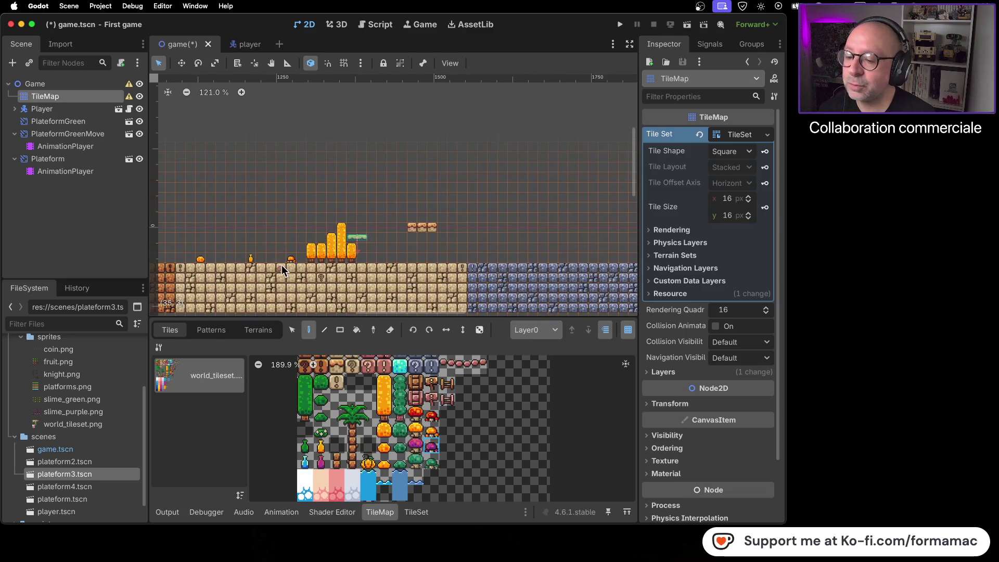
scroll(283, 262, up, 1)
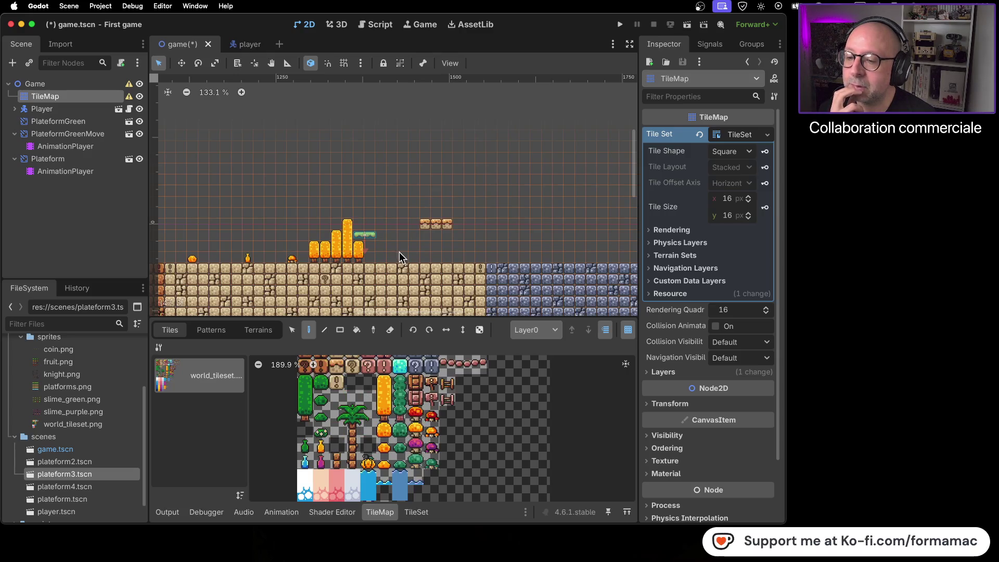
Step: Erase top ground tiles beside the blue stone to open a pit and fill it with yellow tiles
mouse_move(425, 269)
mouse_down()
mouse_move(445, 267)
mouse_move(445, 280)
mouse_up()
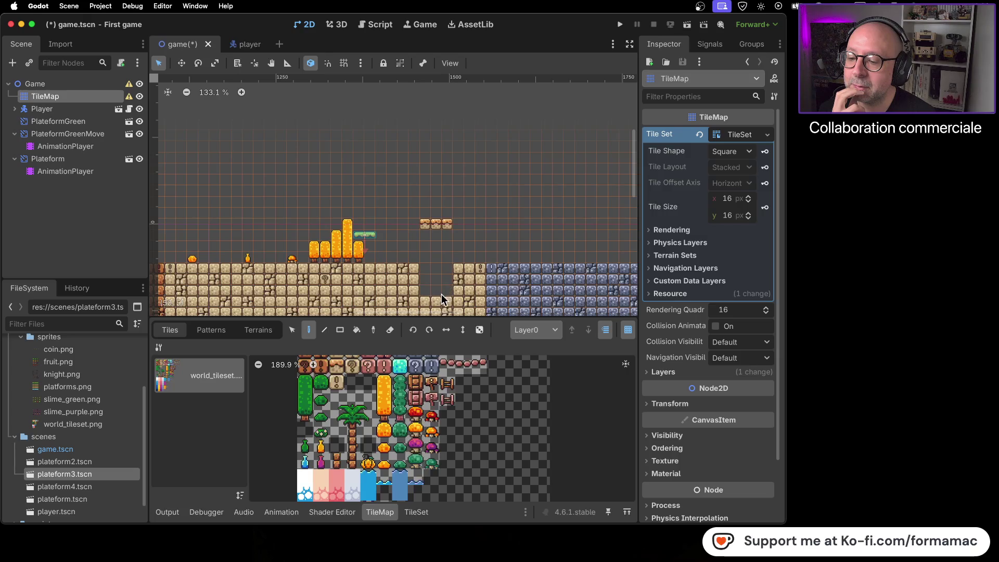
scroll(433, 404, down, 4)
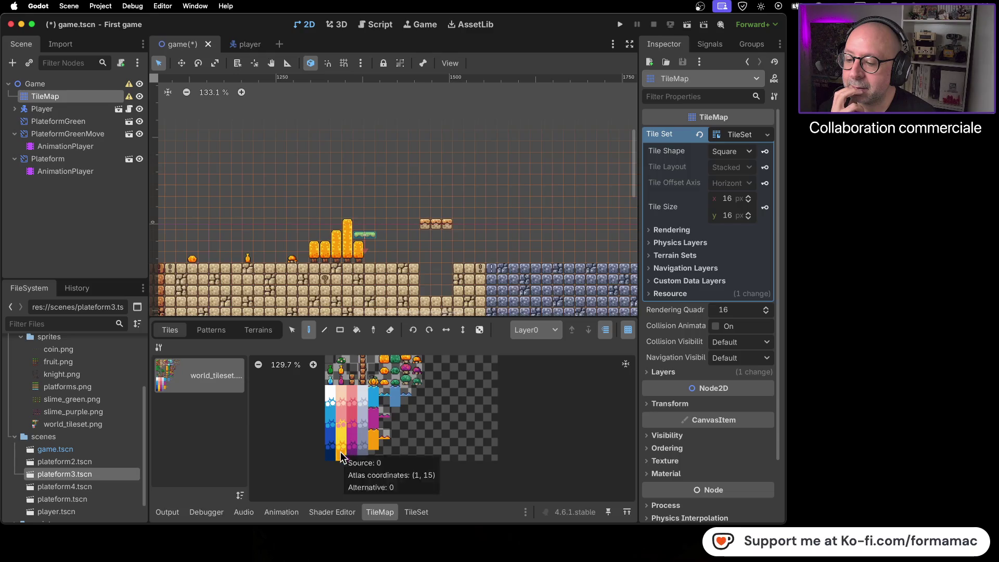
scroll(343, 437, up, 4)
click(343, 434)
scroll(343, 436, up, 3)
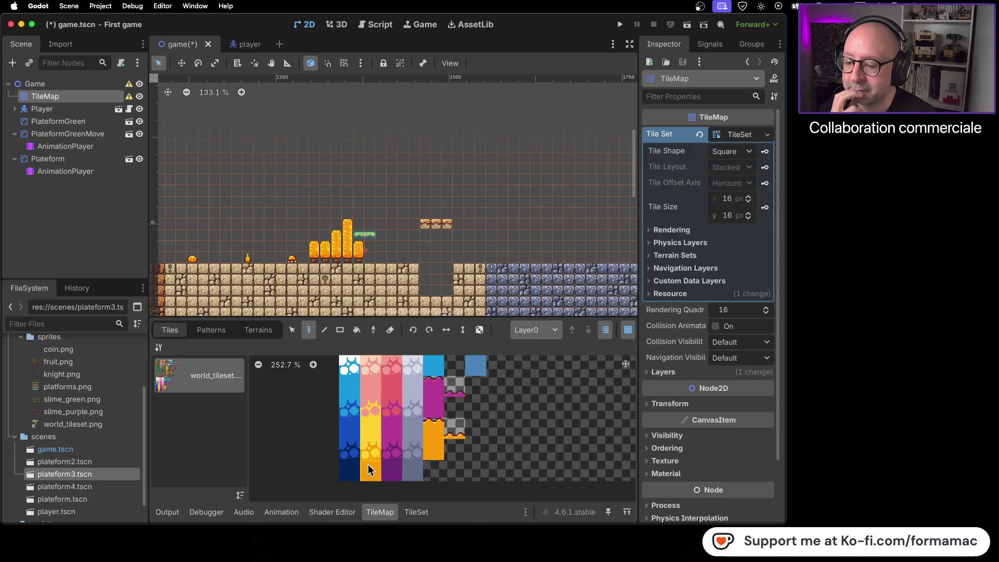
drag(373, 477, 372, 478)
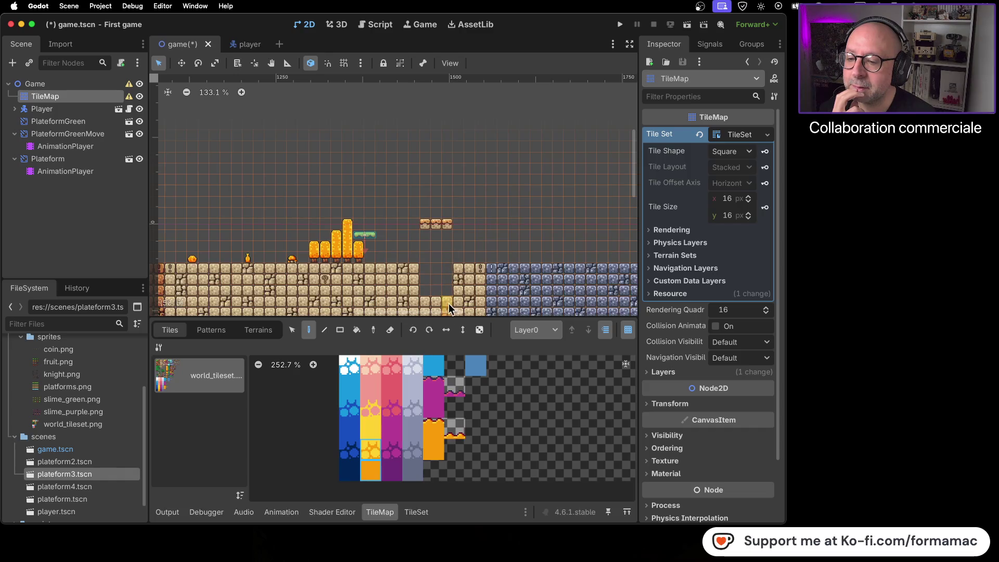
click(447, 289)
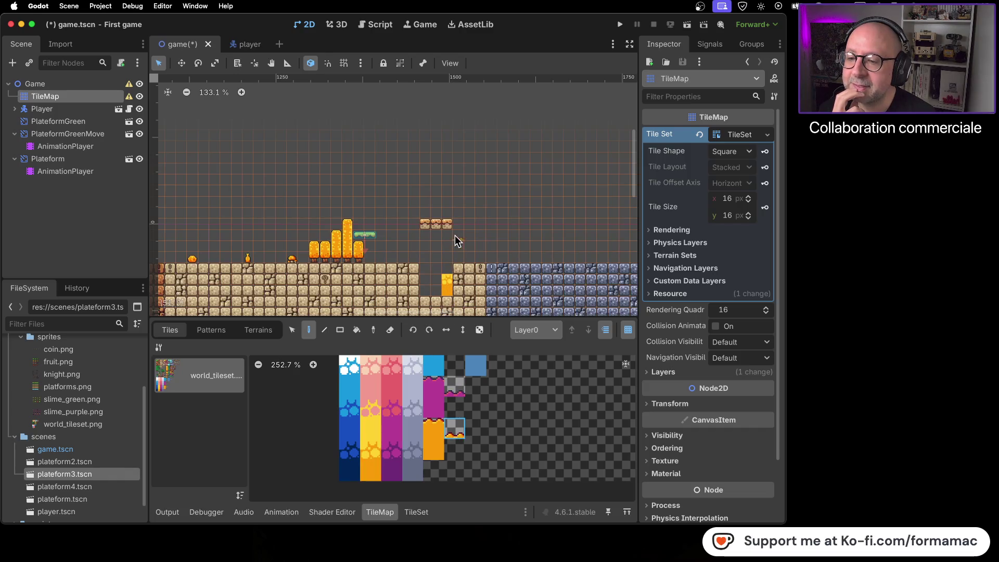
Step: Widen the yellow pool with tall two-tile yellow blocks across the rest of the pit
scroll(446, 270, up, 5)
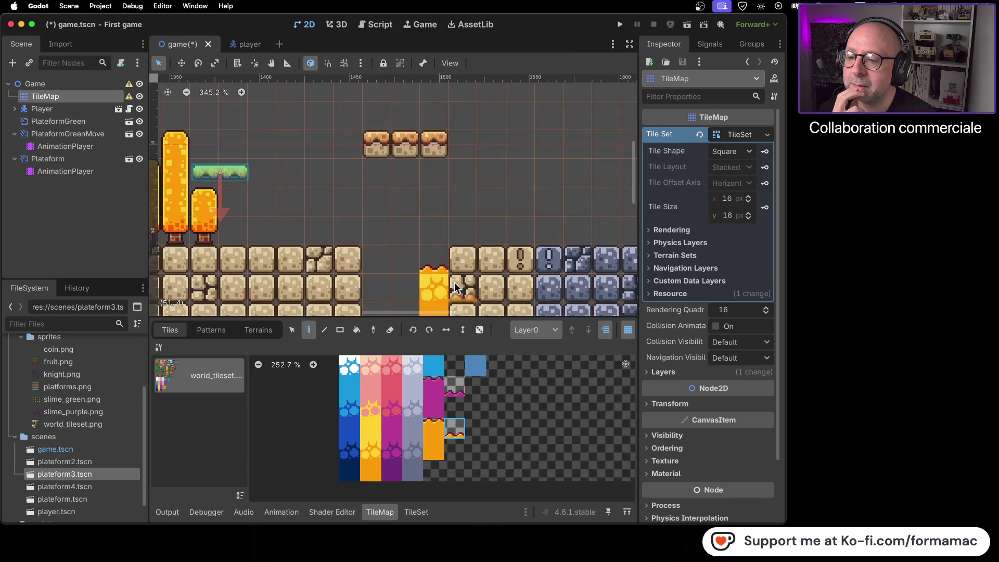
scroll(460, 289, down, 4)
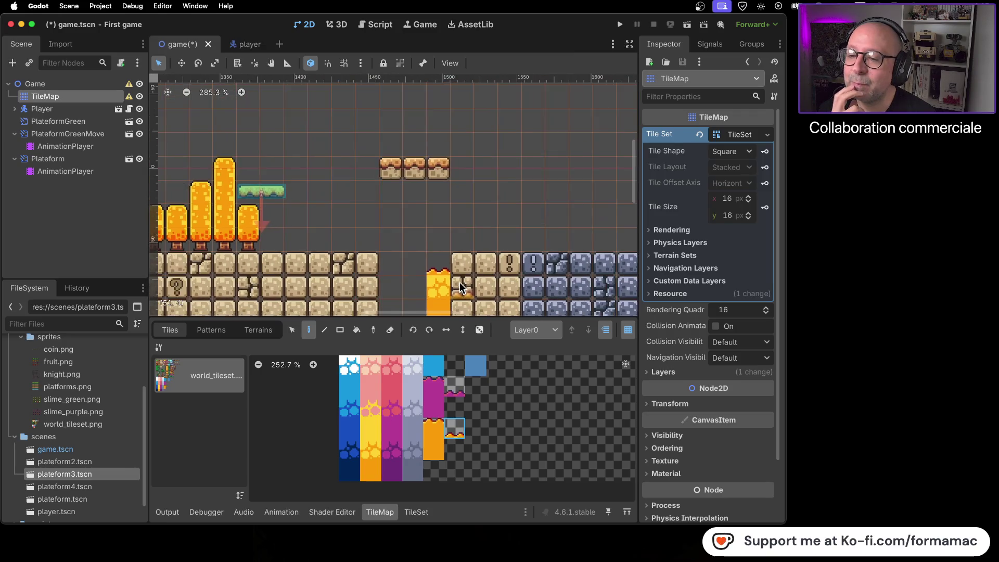
drag(471, 278, 473, 237)
drag(371, 448, 371, 469)
click(420, 255)
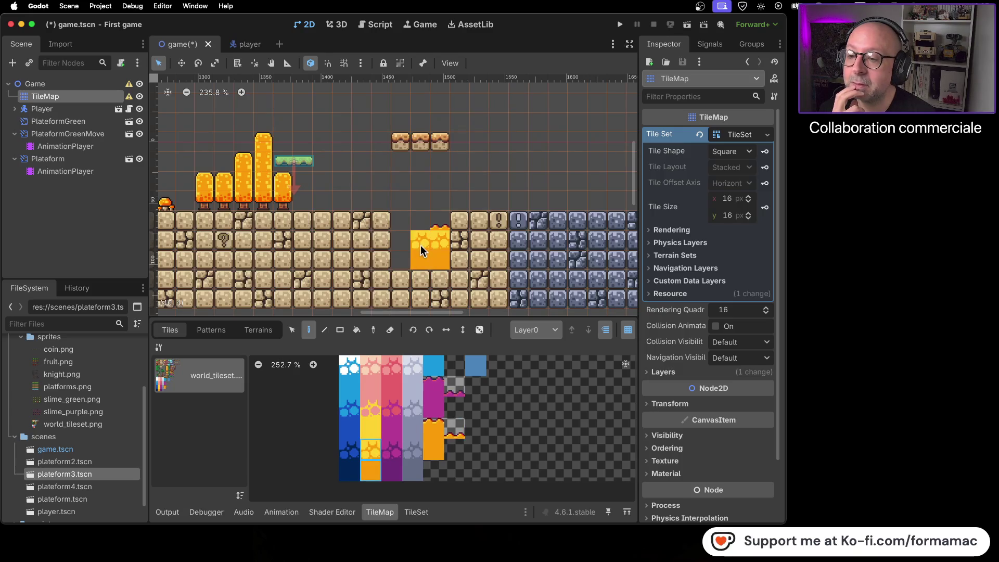
click(400, 255)
Step: Paint a lava surface along the top of the three-tile-wide pool
click(460, 432)
drag(437, 236, 398, 237)
scroll(405, 255, down, 1)
scroll(410, 253, down, 3)
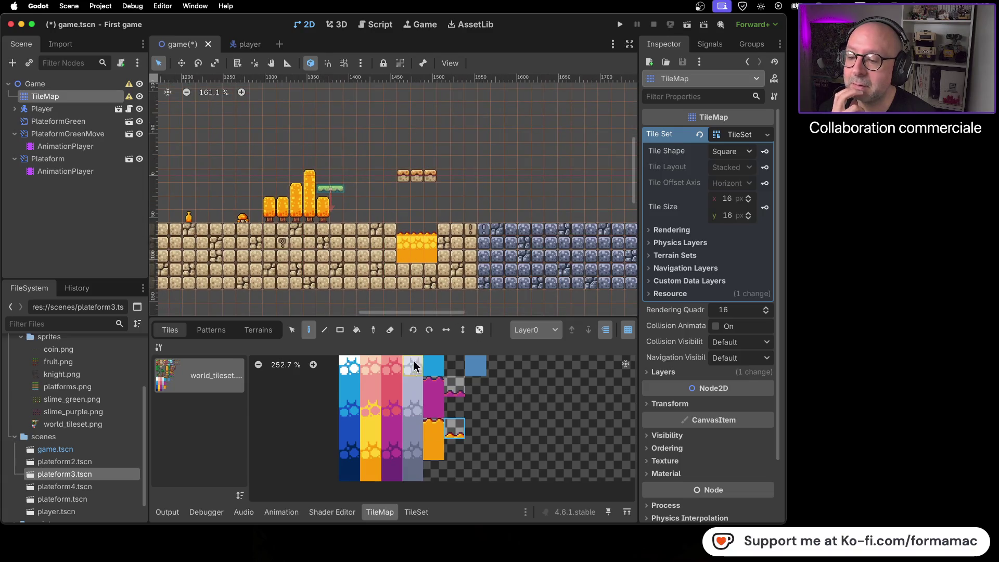
scroll(468, 205, up, 2)
scroll(468, 205, right, 2)
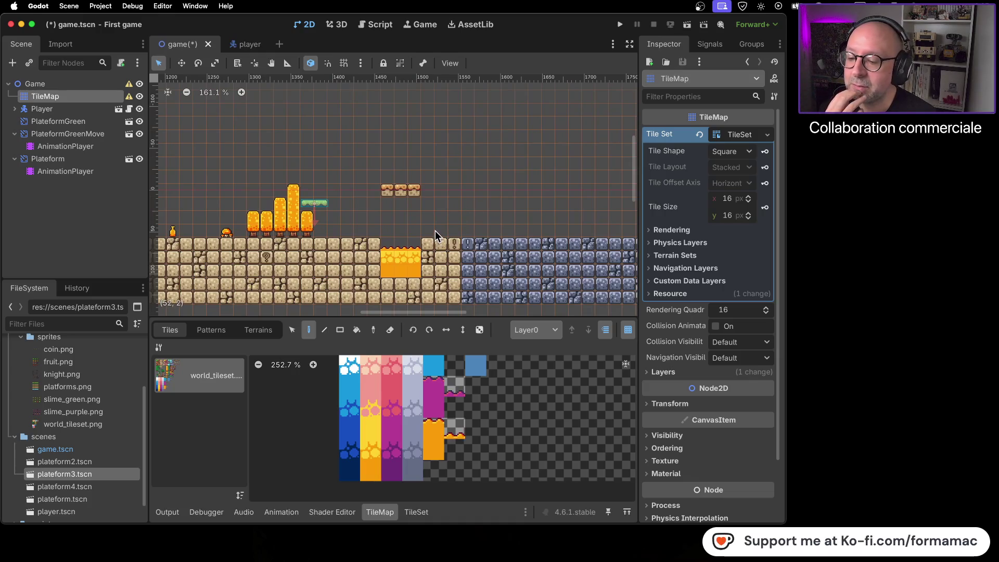
scroll(419, 260, up, 10)
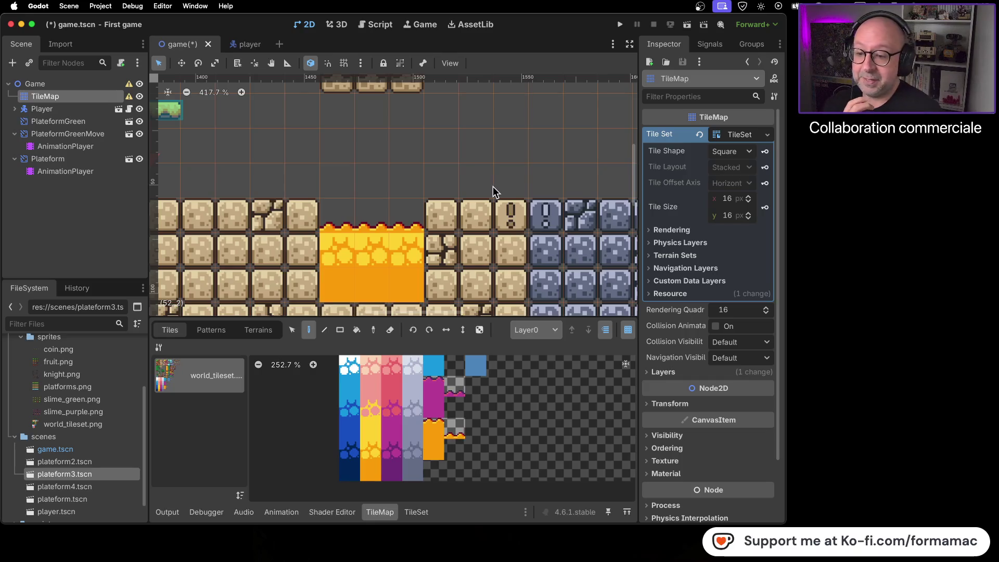
scroll(479, 184, down, 5)
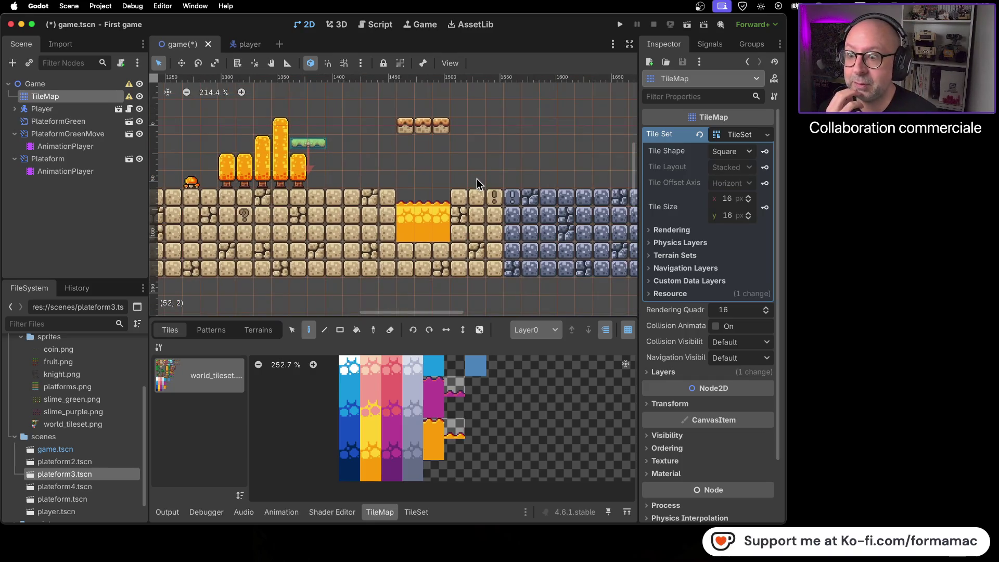
scroll(476, 179, down, 2)
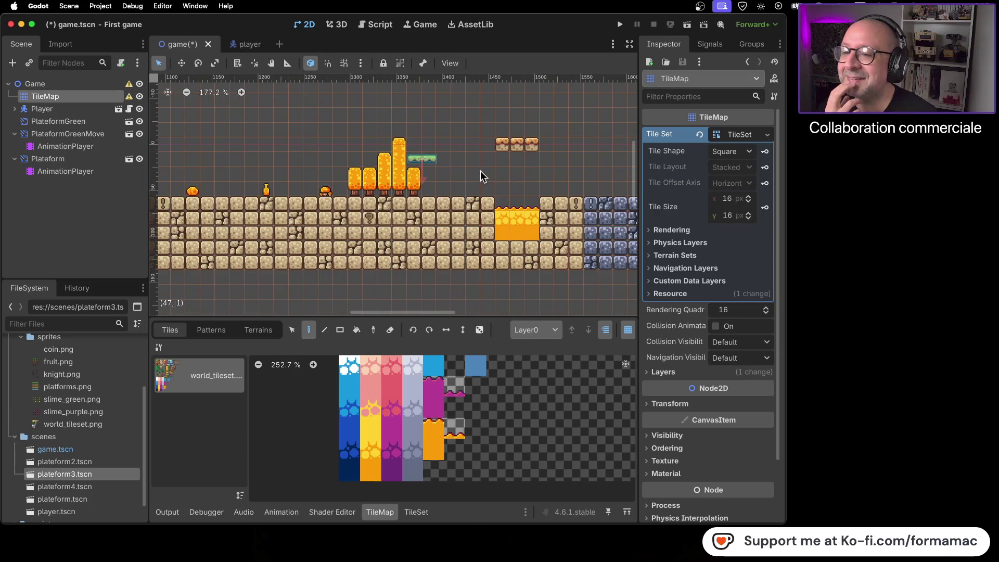
scroll(478, 181, up, 5)
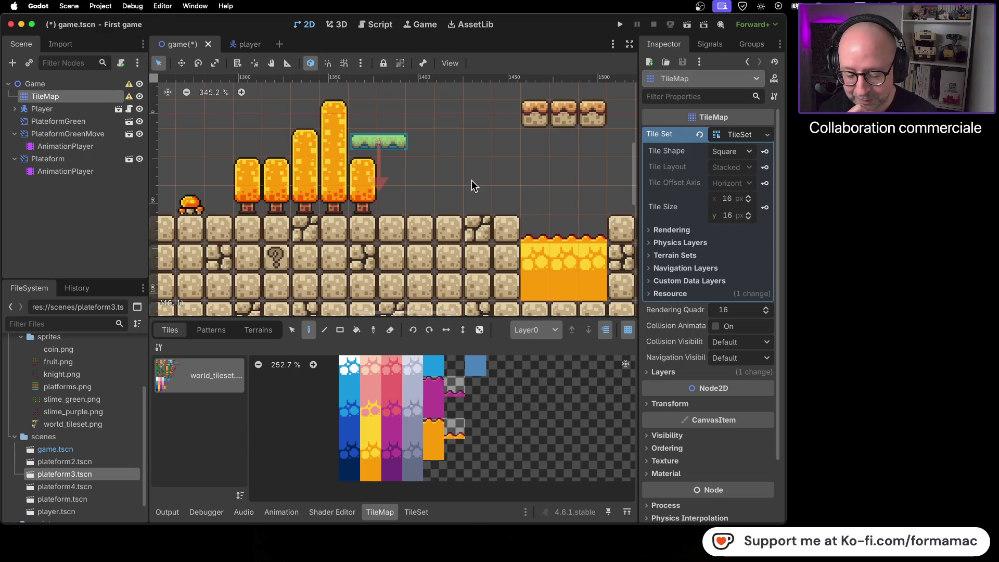
scroll(408, 225, down, 5)
scroll(407, 224, left, 5)
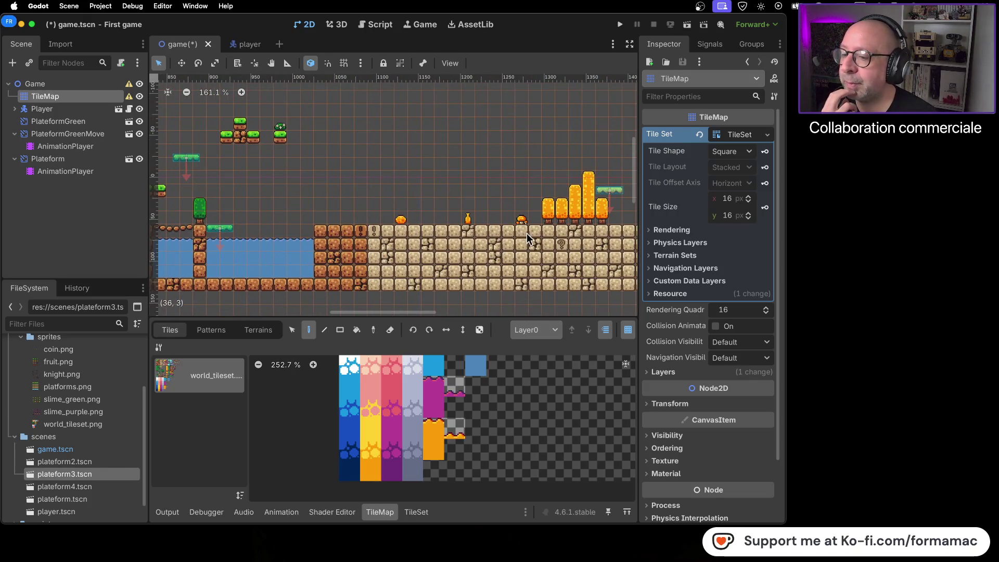
scroll(527, 238, right, 6)
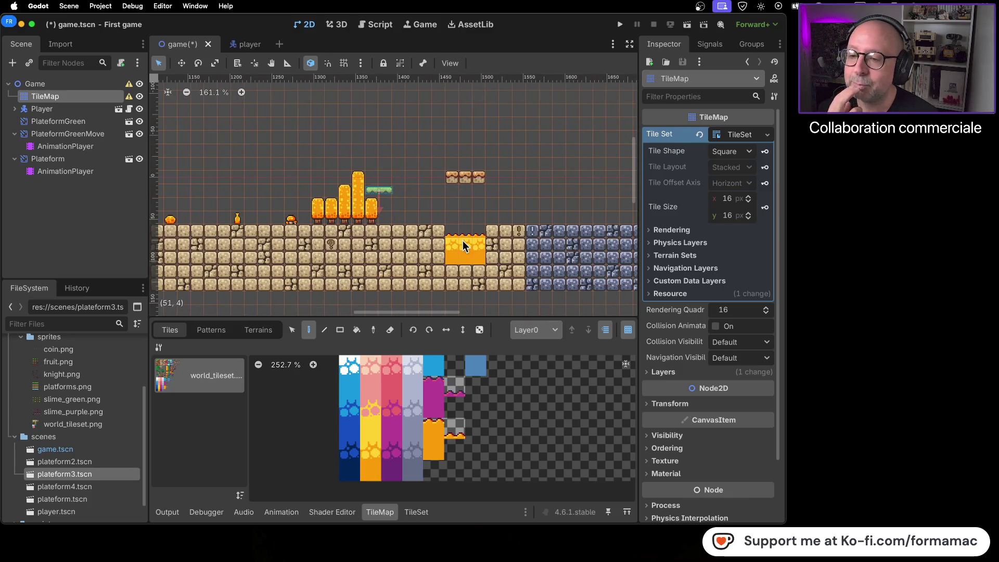
scroll(332, 249, left, 5)
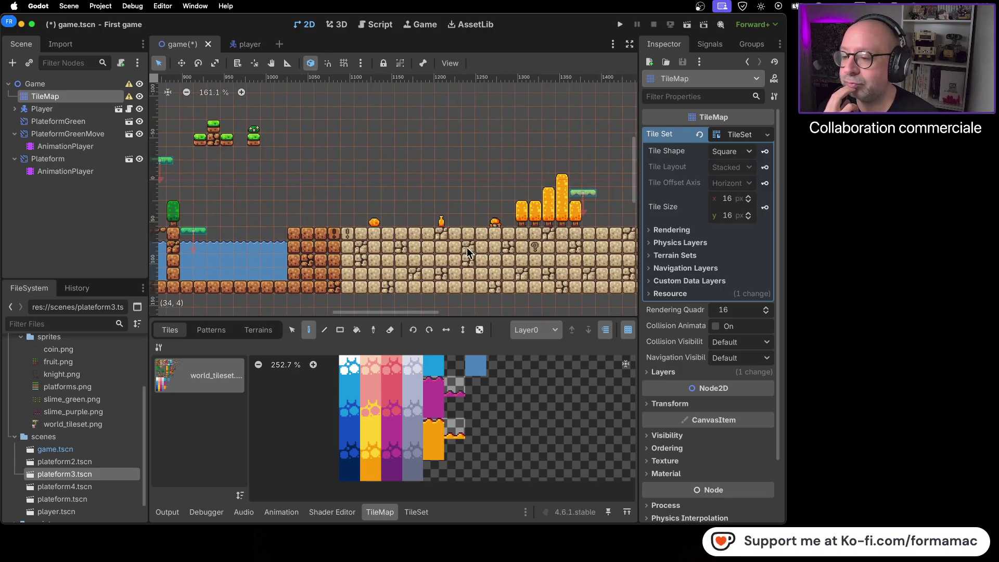
scroll(489, 226, right, 5)
scroll(488, 226, down, 3)
scroll(489, 226, right, 10)
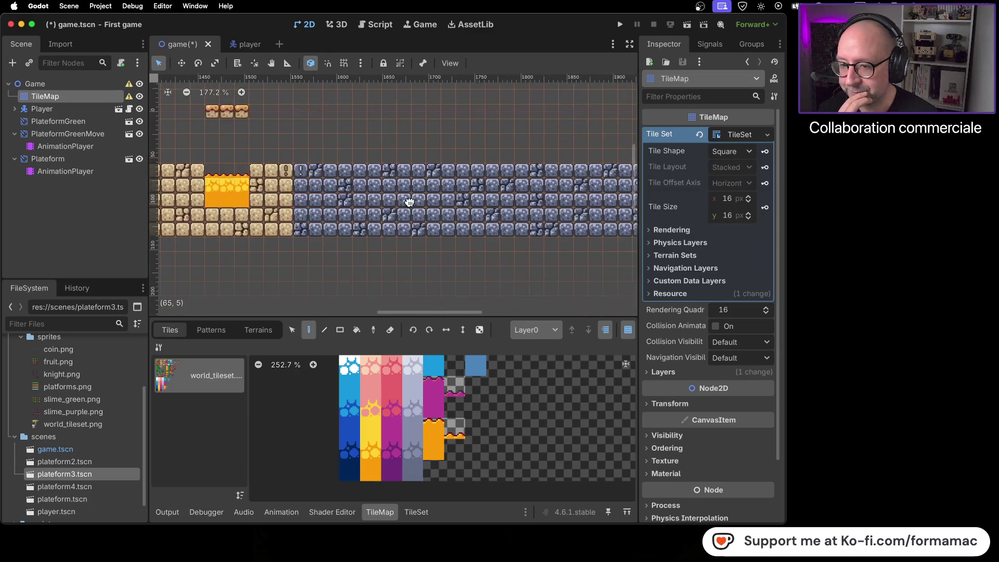
scroll(294, 178, up, 1)
scroll(294, 177, right, 10)
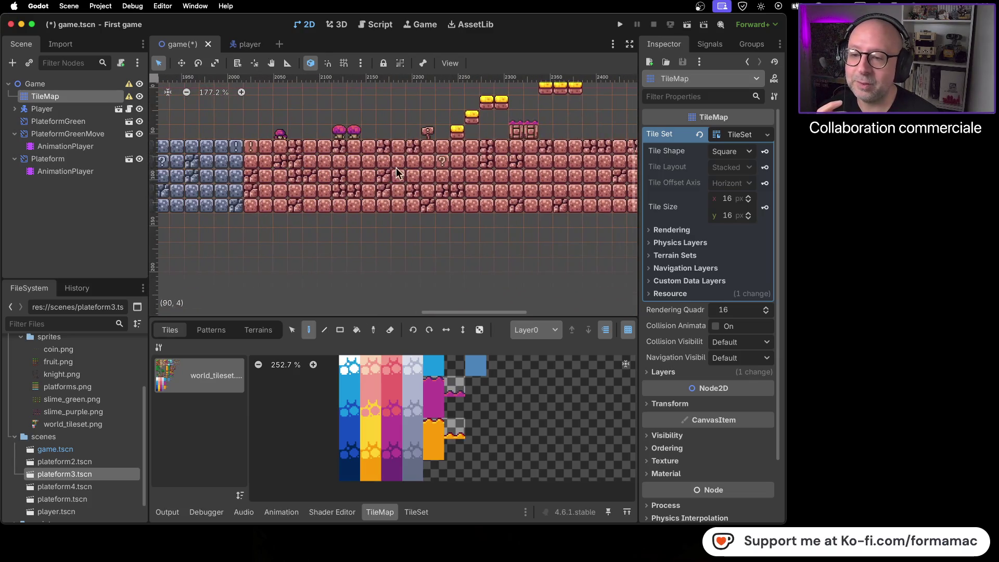
scroll(423, 204, up, 3)
scroll(396, 193, left, 2)
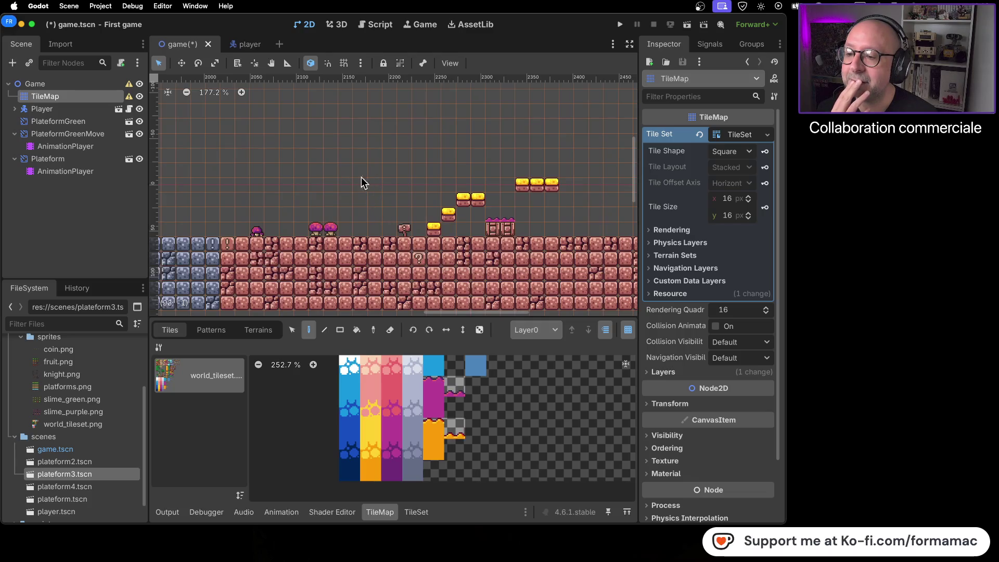
scroll(334, 187, down, 2)
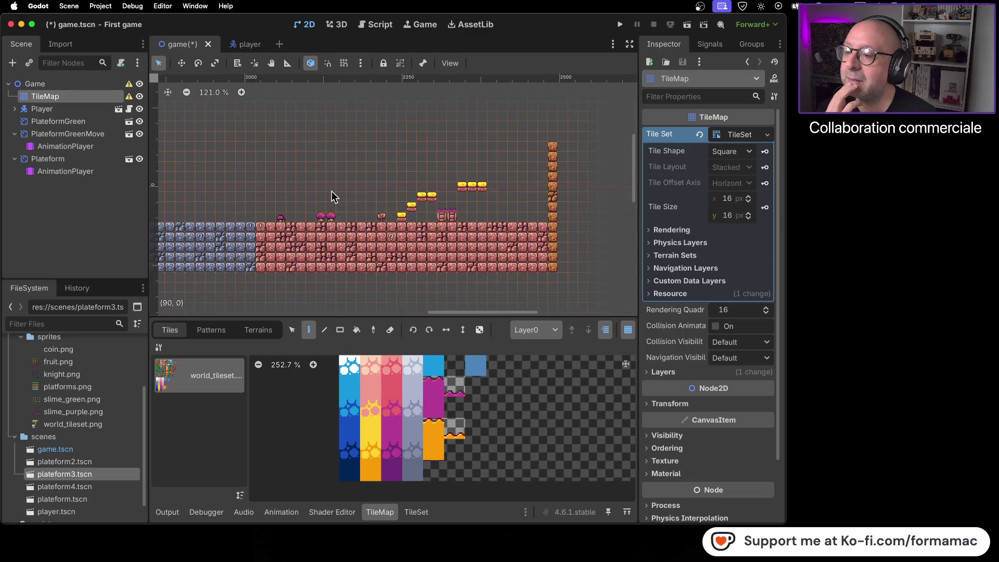
scroll(287, 187, left, 15)
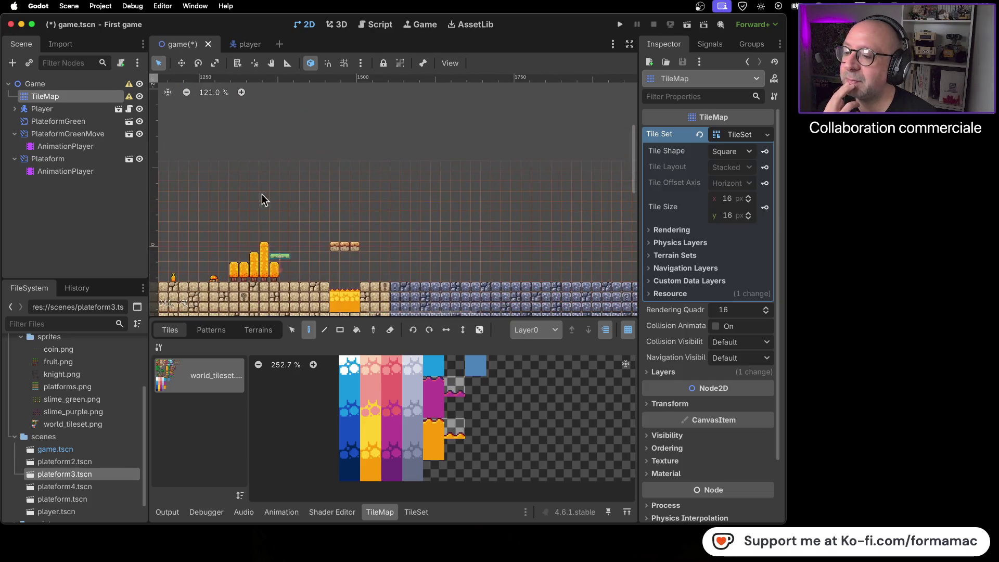
scroll(423, 263, up, 1)
scroll(422, 263, up, 16)
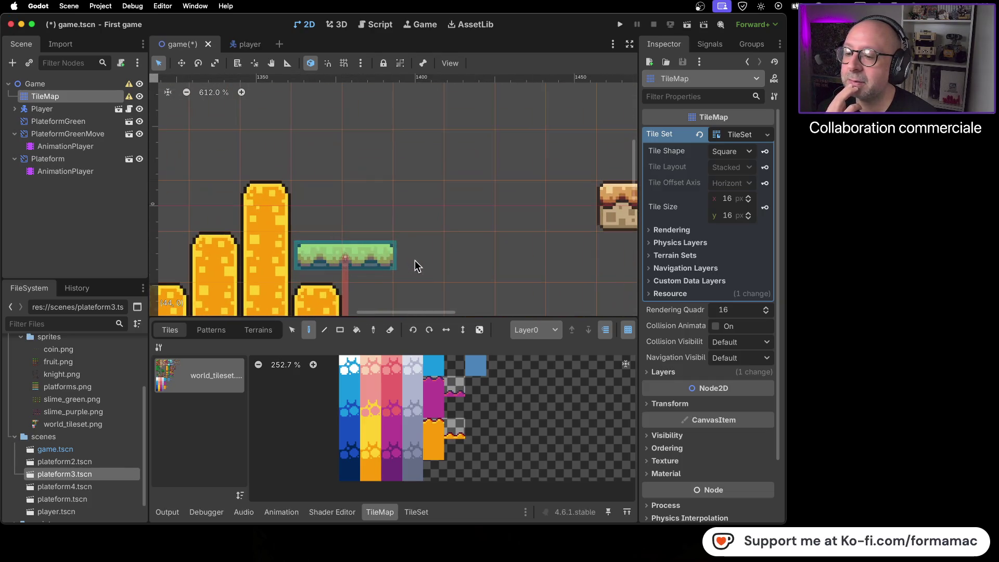
scroll(500, 236, down, 9)
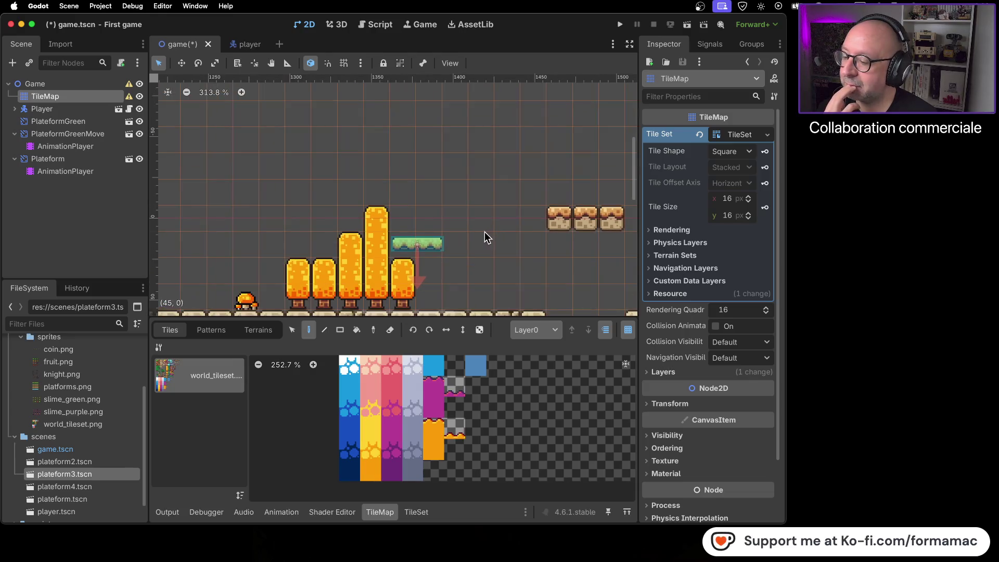
scroll(468, 221, down, 4)
drag(562, 231, 304, 223)
scroll(486, 213, right, 10)
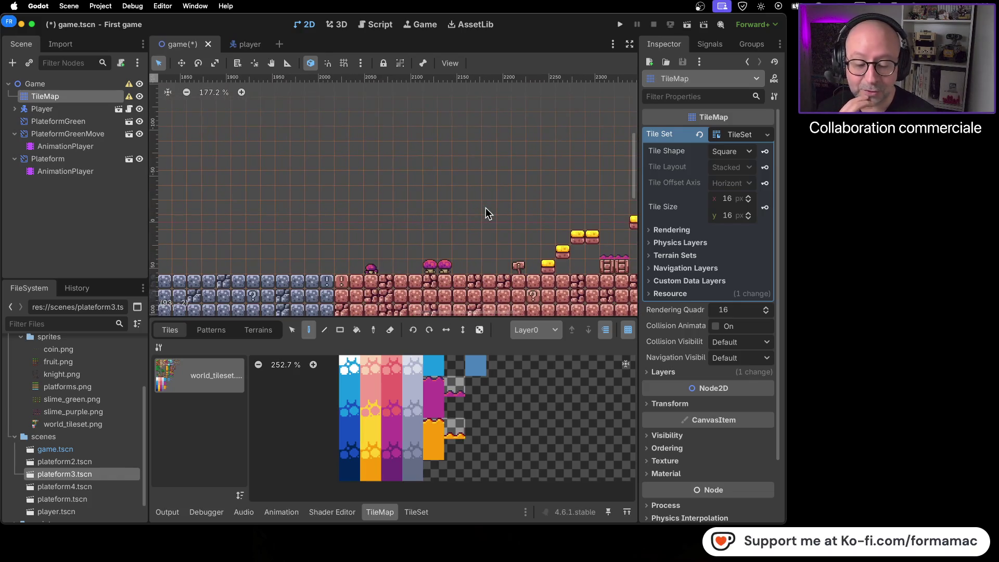
scroll(494, 208, right, 5)
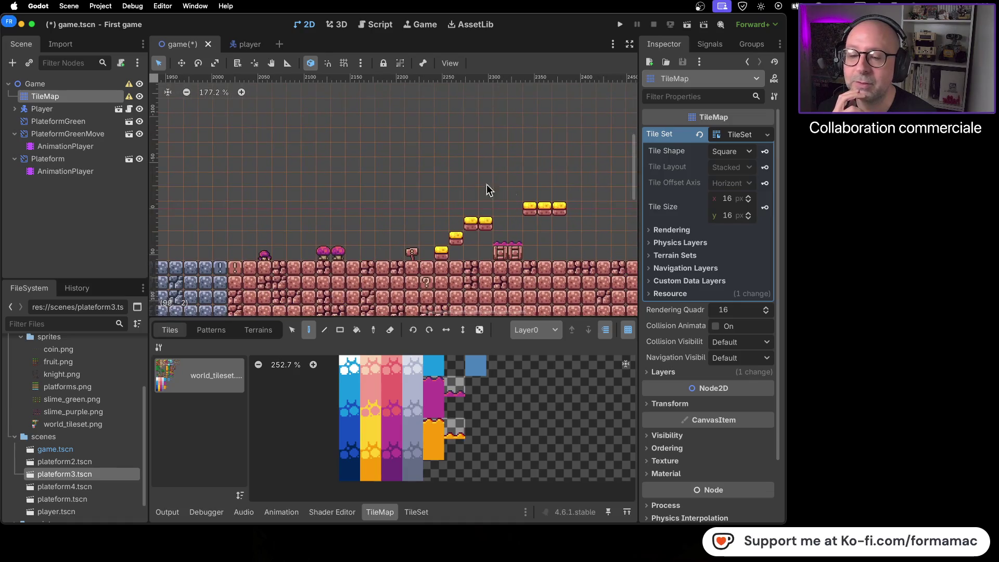
scroll(442, 190, right, 5)
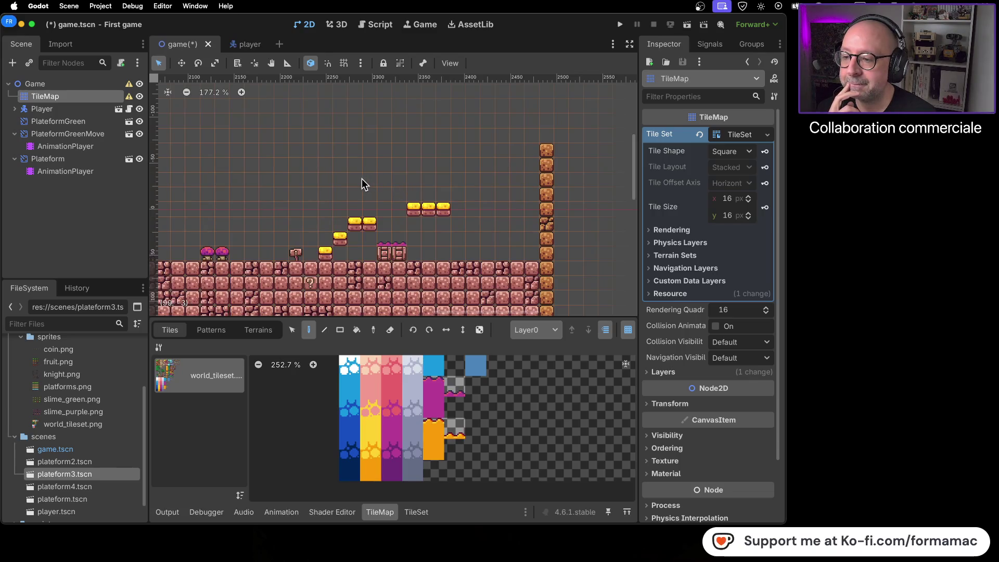
scroll(363, 186, left, 3)
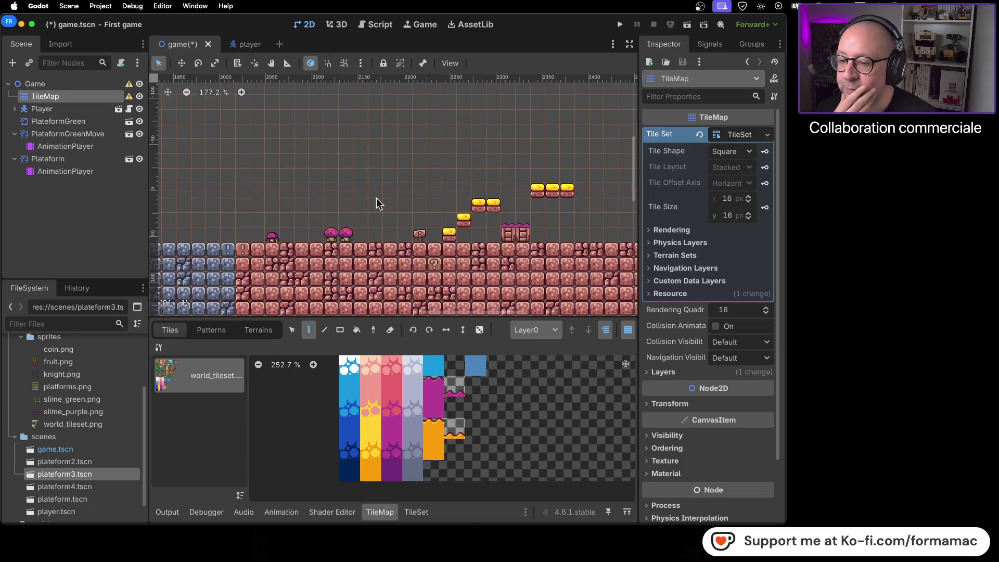
Step: Paint a cluster of pink brick tiles floating above the red ground
scroll(491, 391, up, 1)
scroll(491, 392, down, 1)
scroll(487, 396, up, 5)
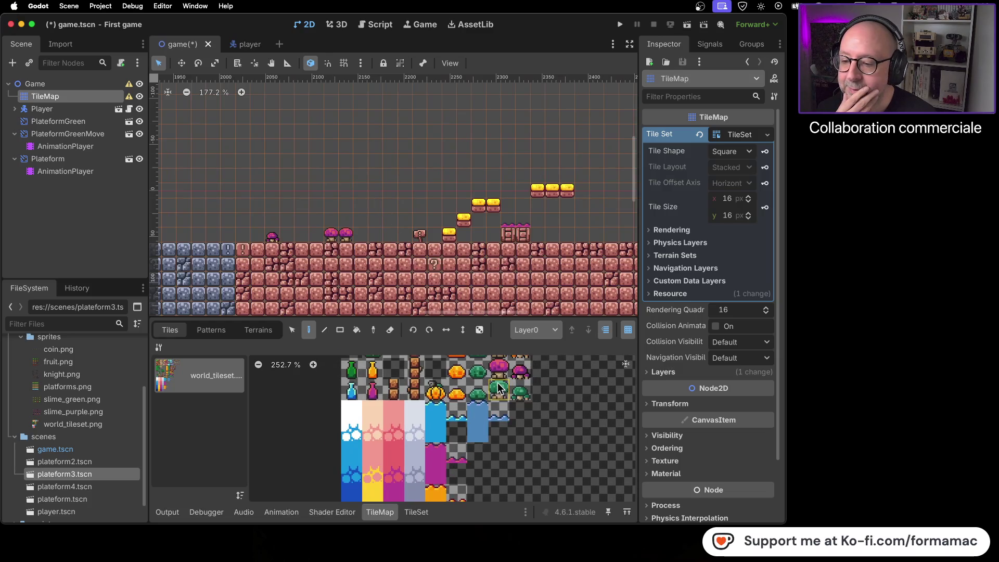
scroll(482, 398, up, 3)
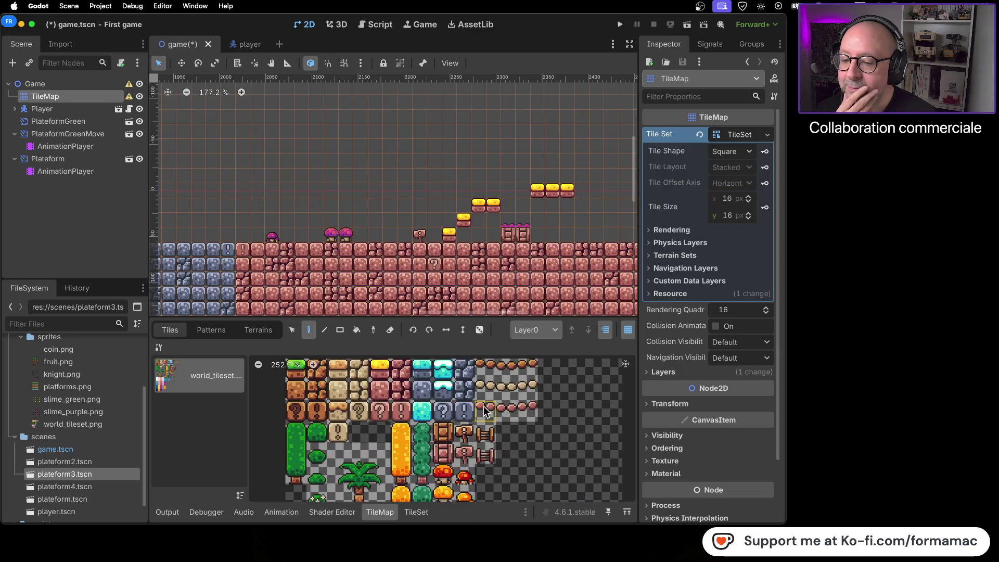
scroll(485, 405, up, 2)
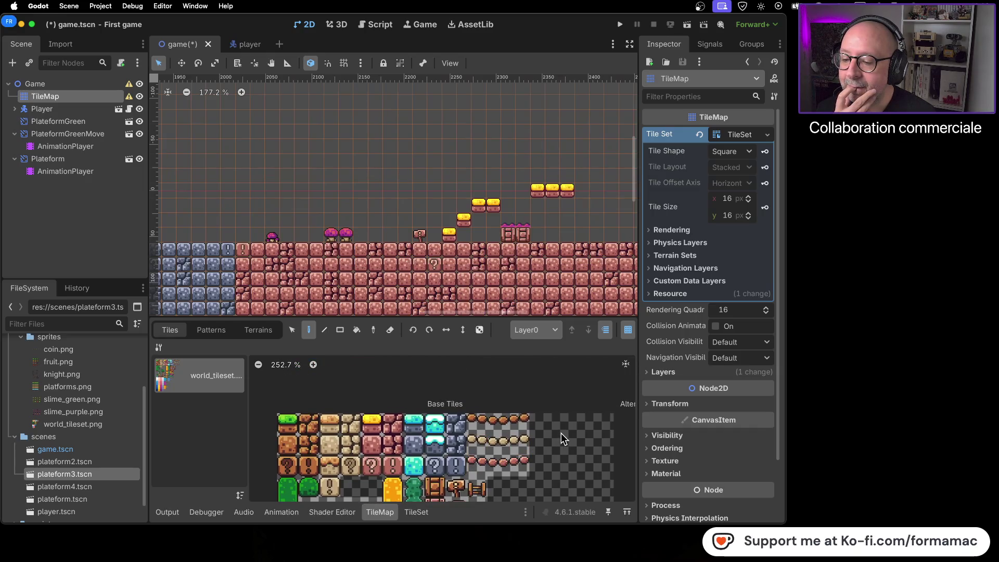
click(477, 445)
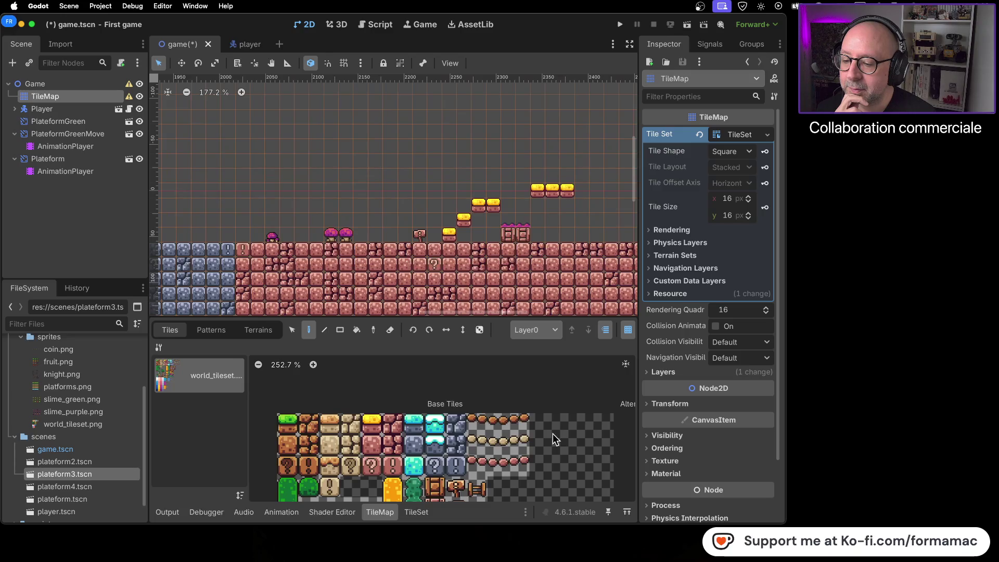
click(374, 443)
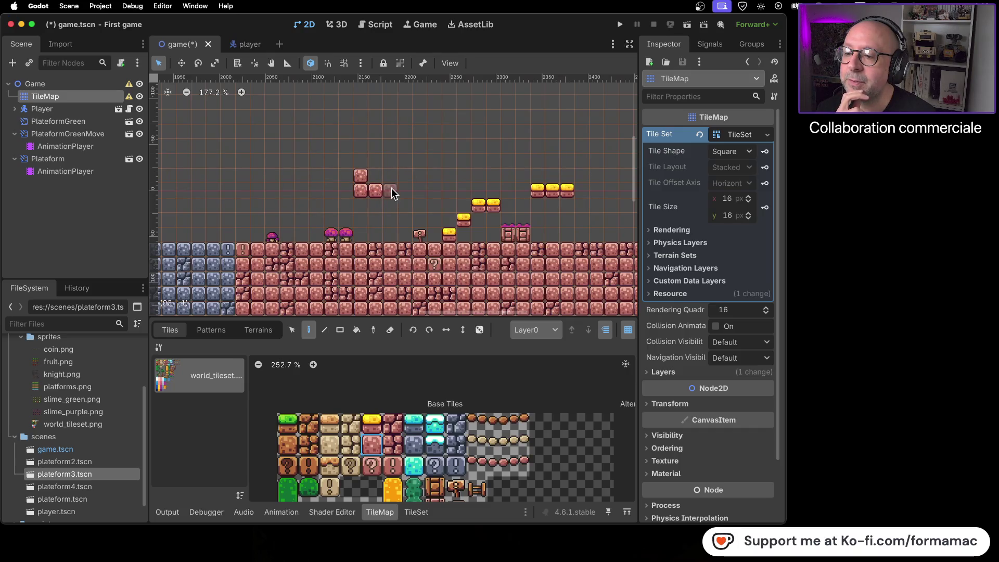
click(373, 164)
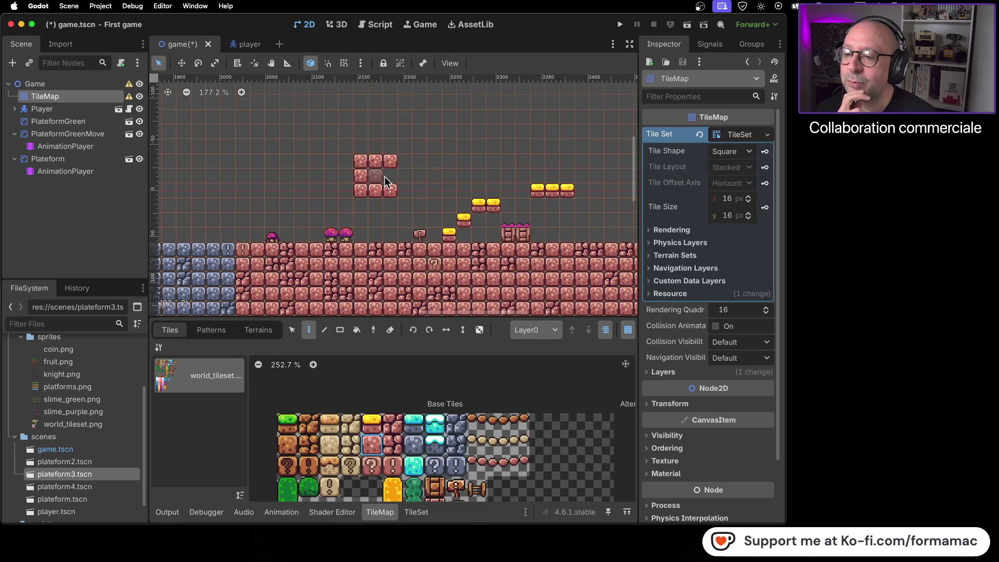
Step: Fill the brick cluster's centre with the exclamation-mark block
click(392, 464)
click(373, 177)
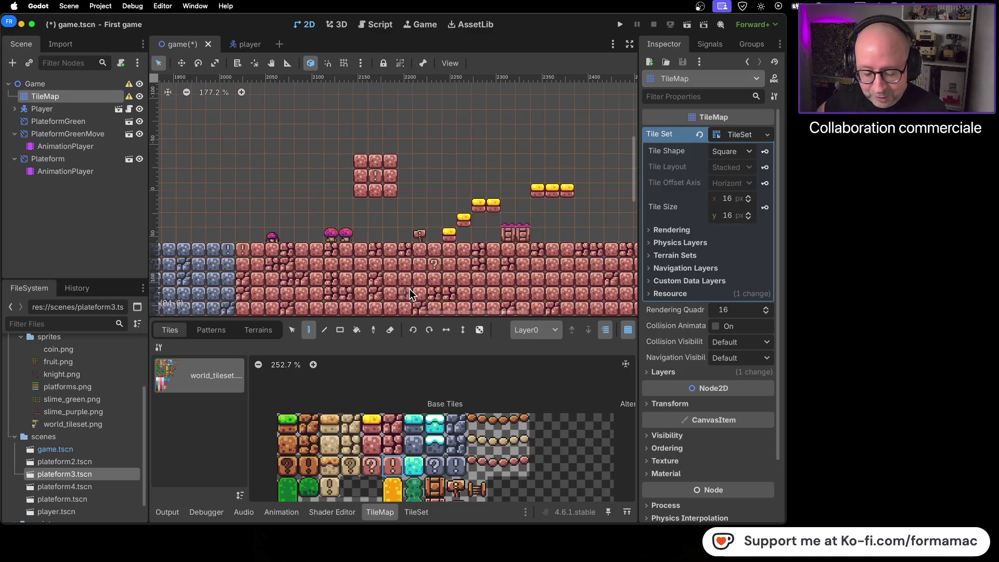
scroll(388, 248, down, 3)
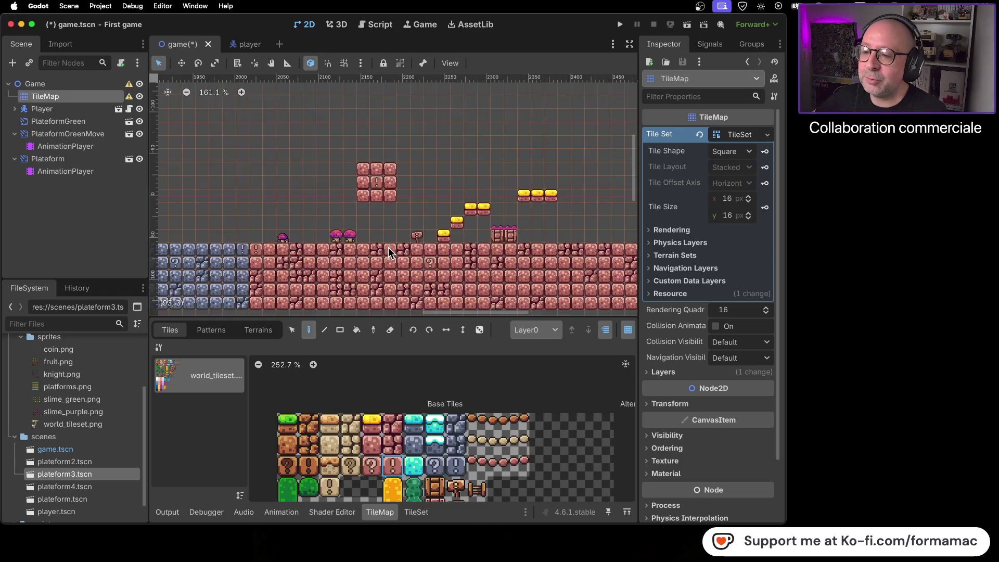
mouse_move(363, 234)
mouse_down()
mouse_move(420, 248)
mouse_move(367, 217)
mouse_up()
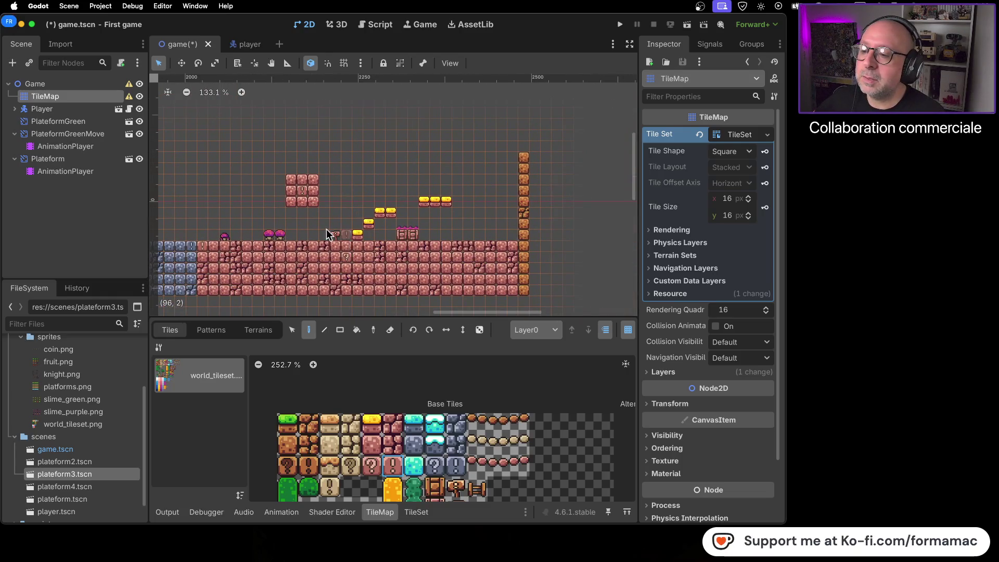
scroll(316, 228, left, 10)
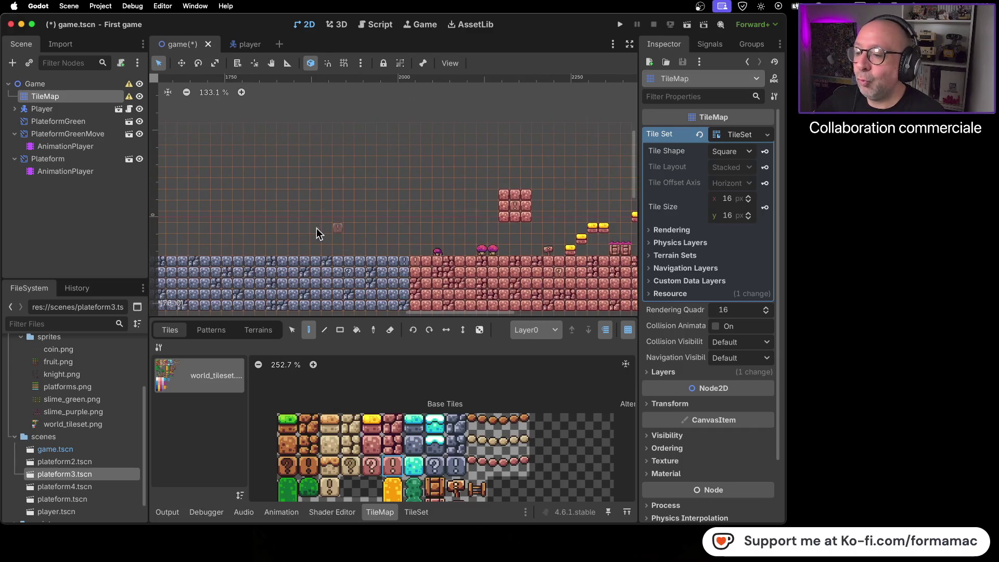
scroll(341, 221, left, 10)
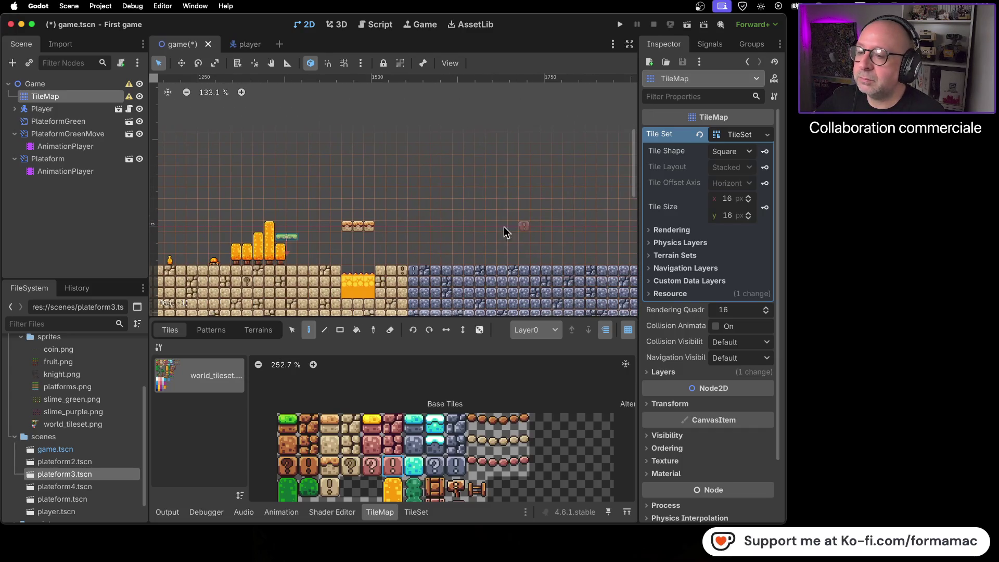
scroll(313, 230, left, 5)
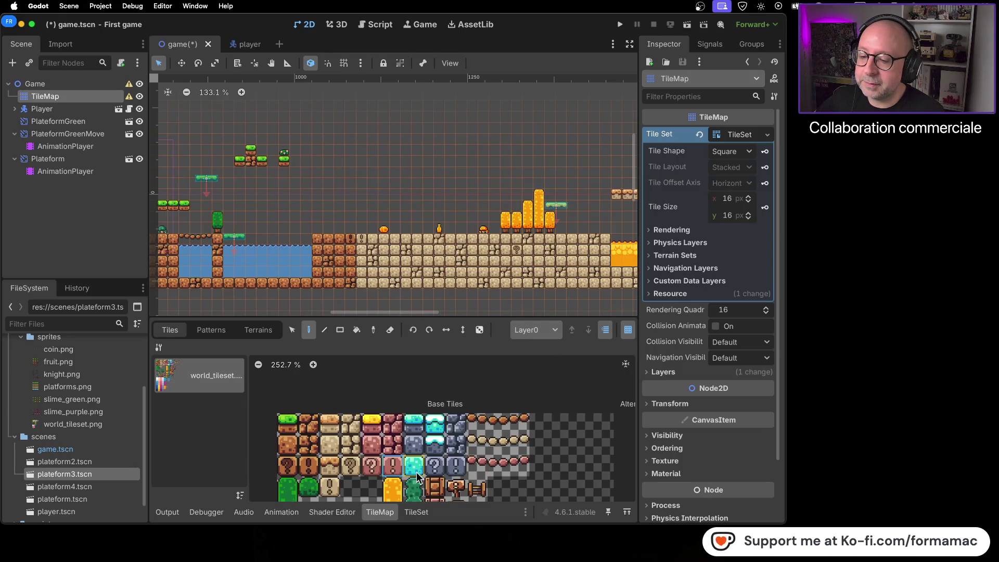
Step: Paint cyan tiles next to the cyan pair, in the blue stone ground, and on the bottom row
scroll(530, 187, right, 6)
scroll(530, 187, down, 2)
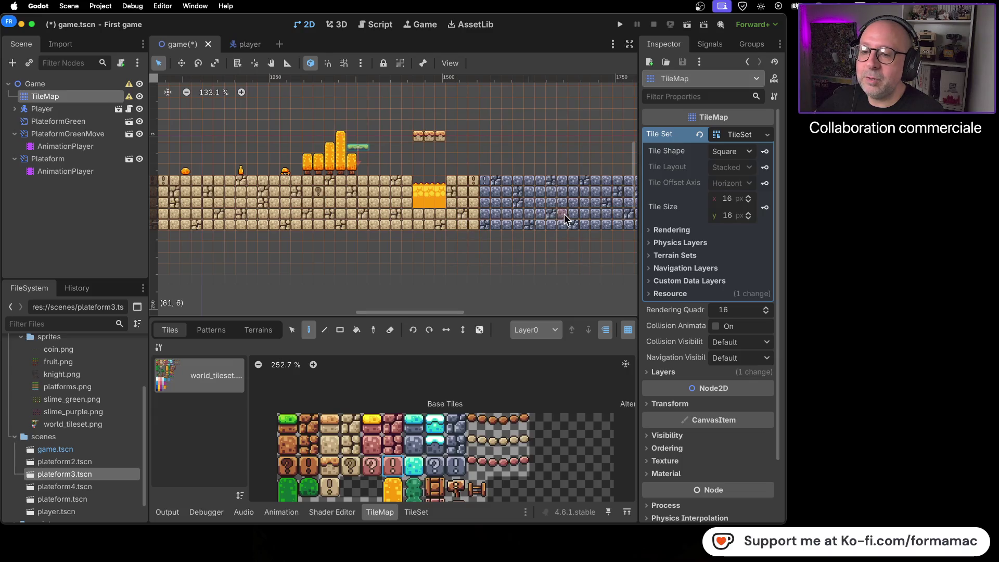
scroll(564, 214, right, 4)
scroll(564, 214, up, 2)
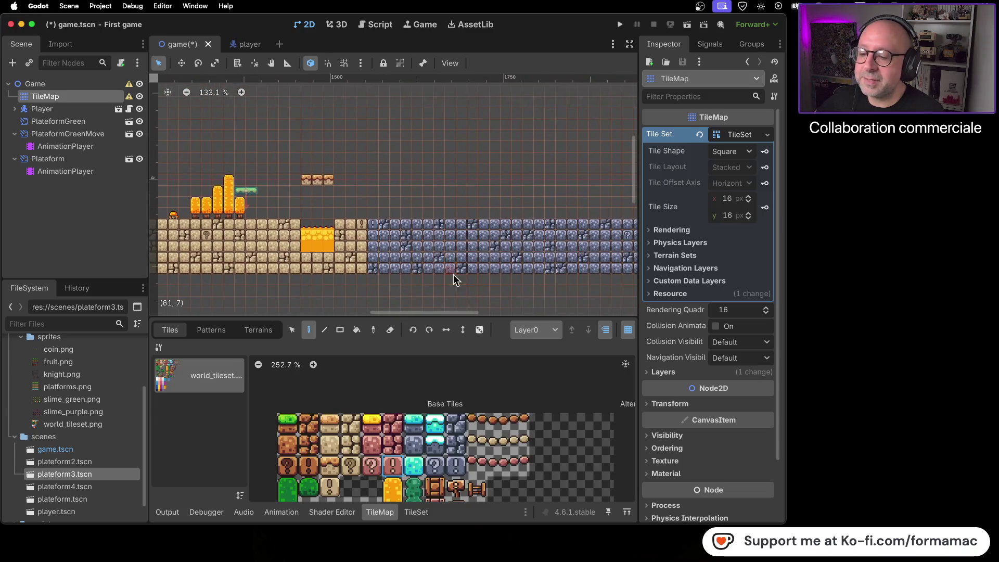
click(414, 467)
scroll(432, 245, up, 4)
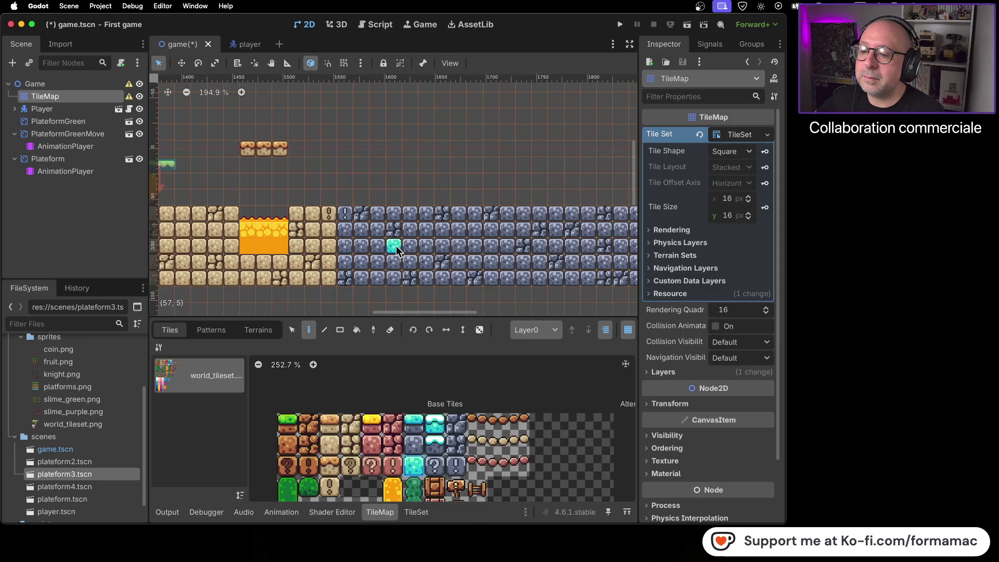
click(536, 245)
scroll(500, 247, right, 5)
click(495, 249)
click(592, 295)
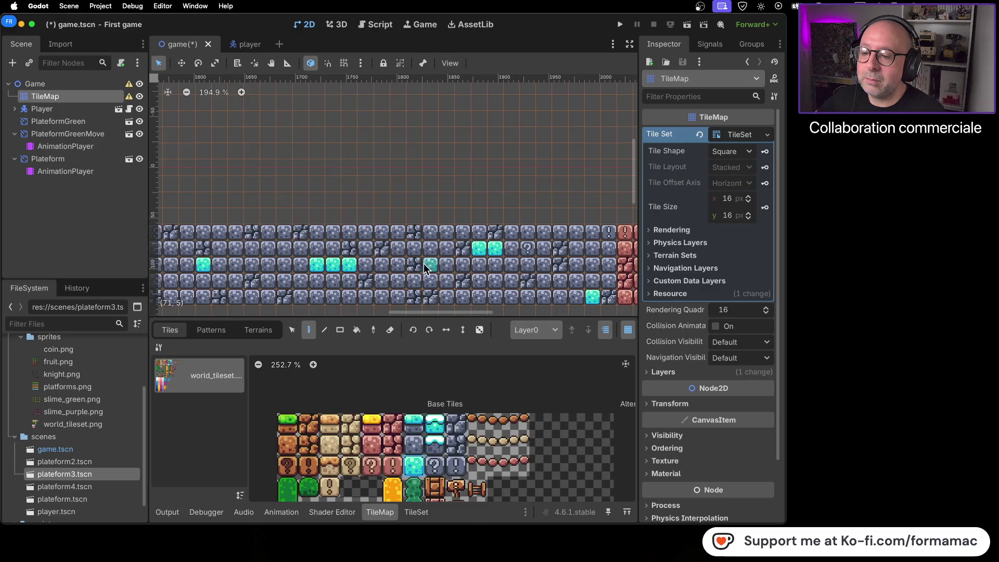
Step: Paint three more cyan blocks scattered through the stone wall rows
scroll(428, 278, left, 5)
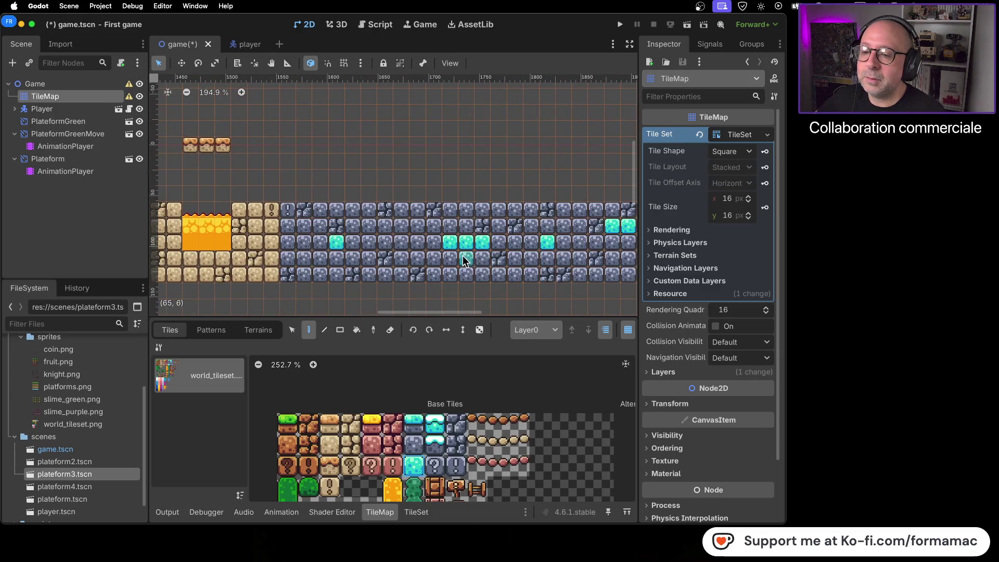
click(468, 256)
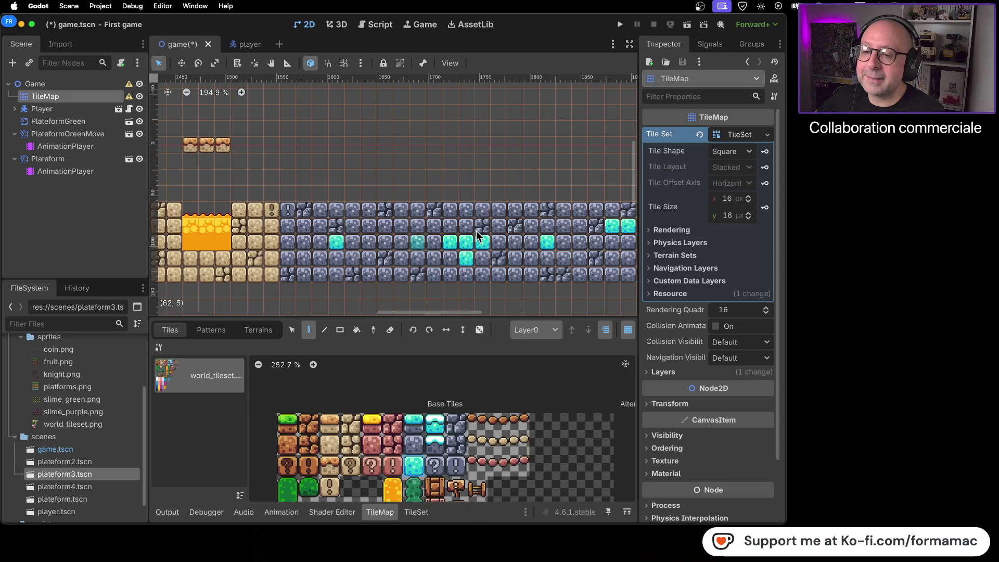
scroll(345, 257, right, 8)
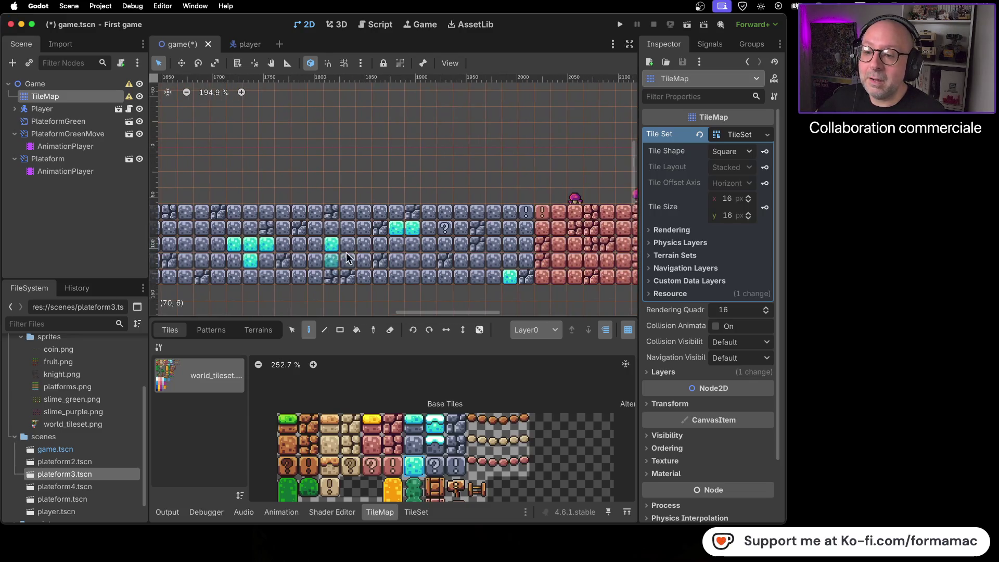
click(430, 229)
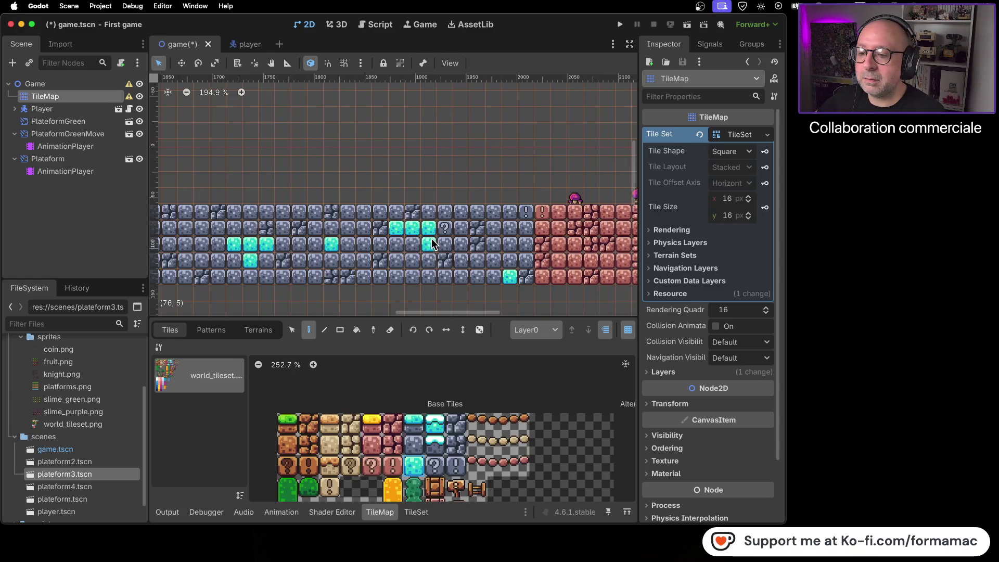
click(461, 244)
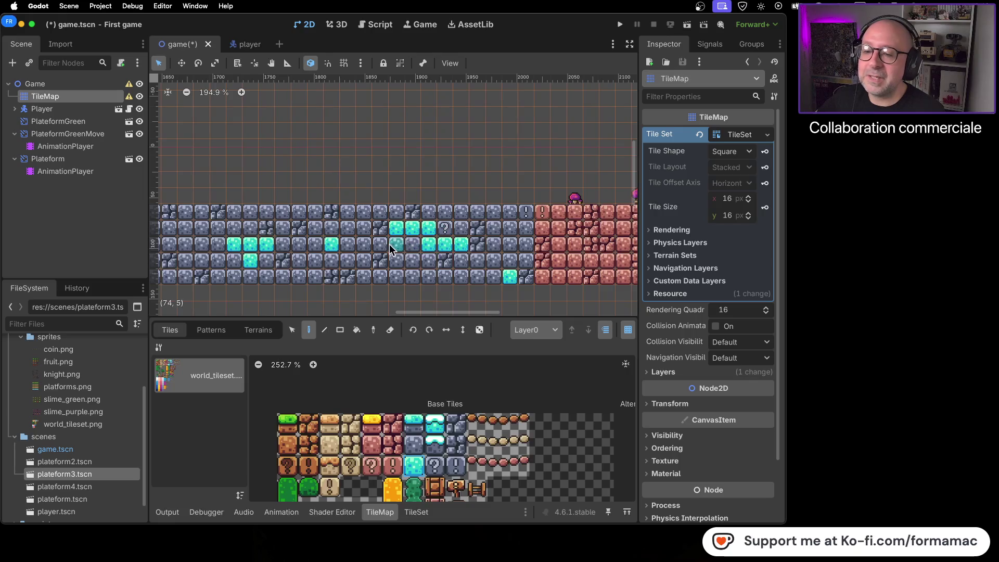
scroll(389, 244, left, 4)
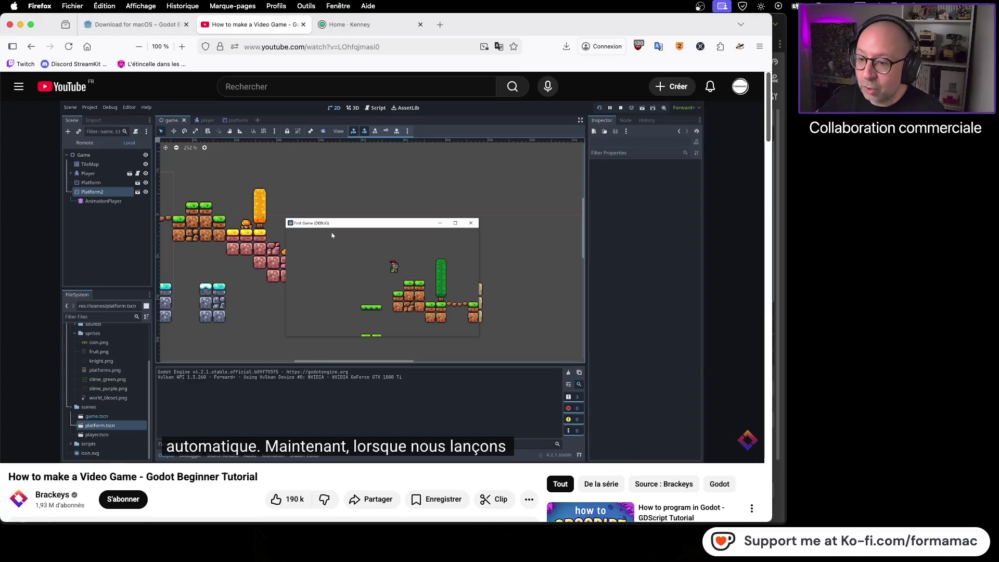
key(super+Tab)
Step: Search Startpage in a new tab for 'pièces tetris' and show the image results
click(440, 24)
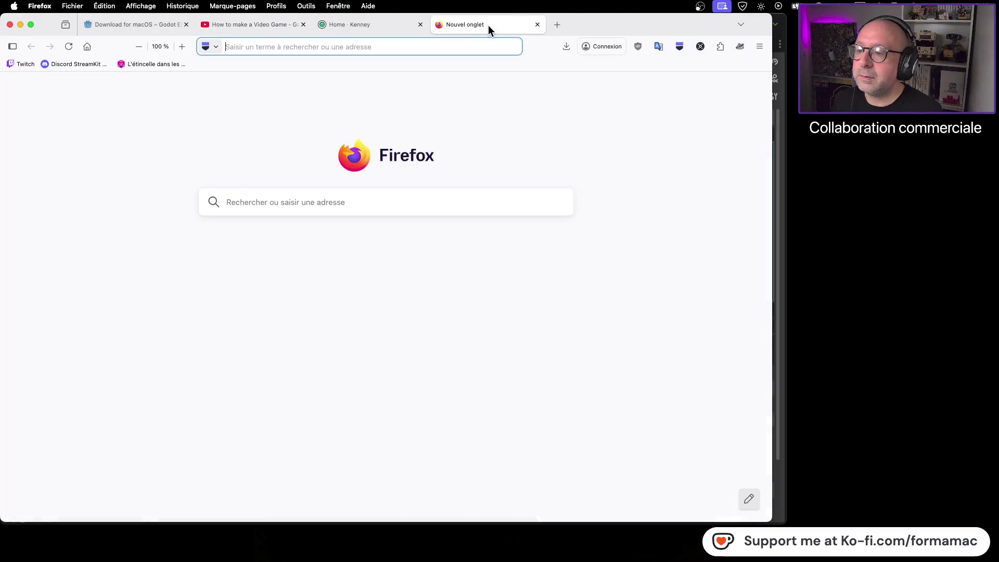
click(303, 202)
text(pièces tr)
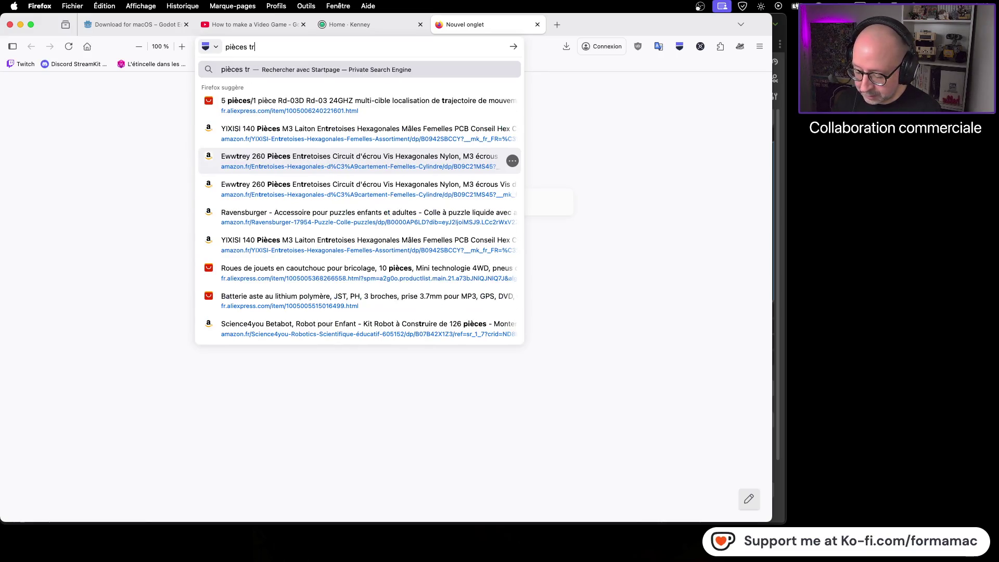
key(BackSpace)
text(etri)
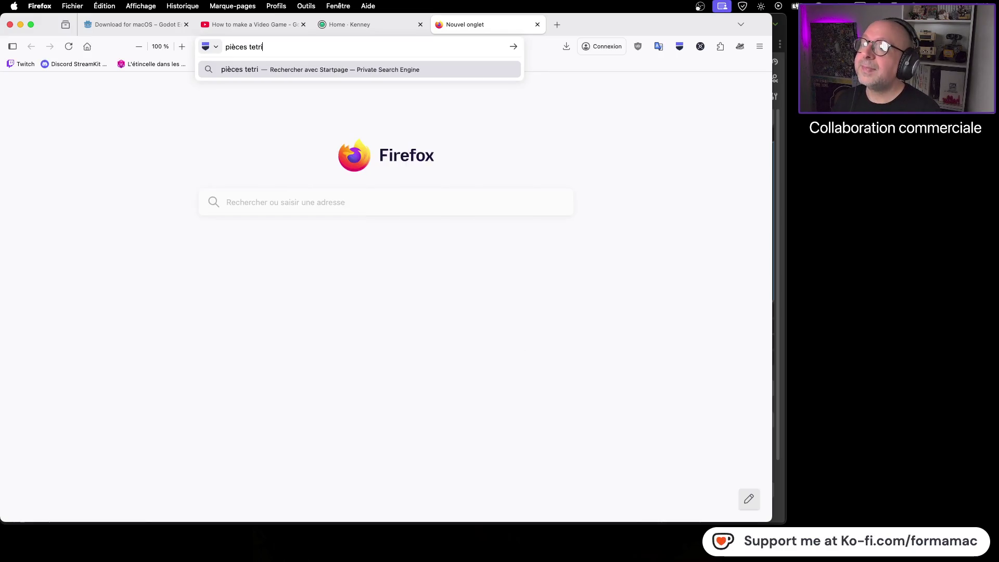
text(s)
key(Return)
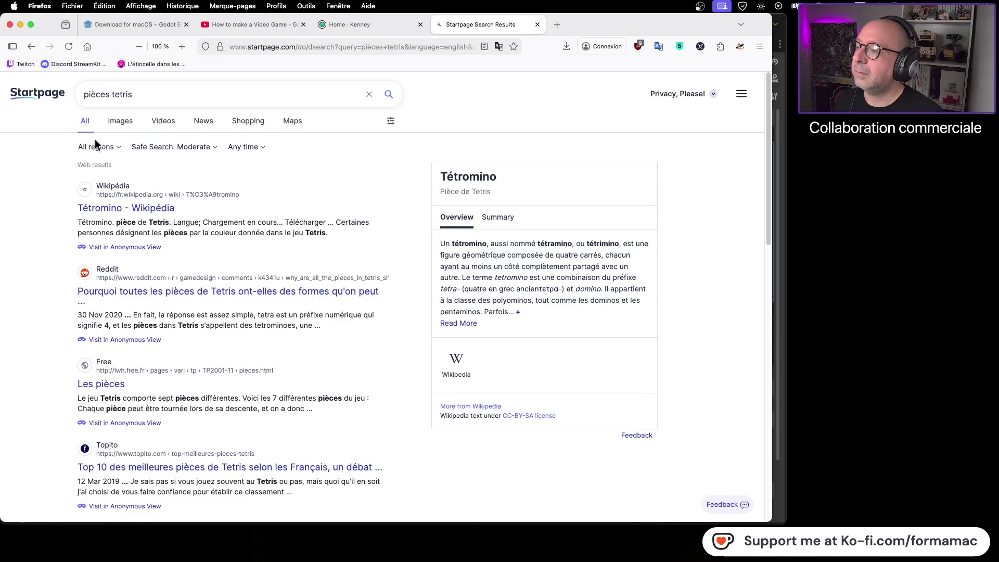
click(129, 133)
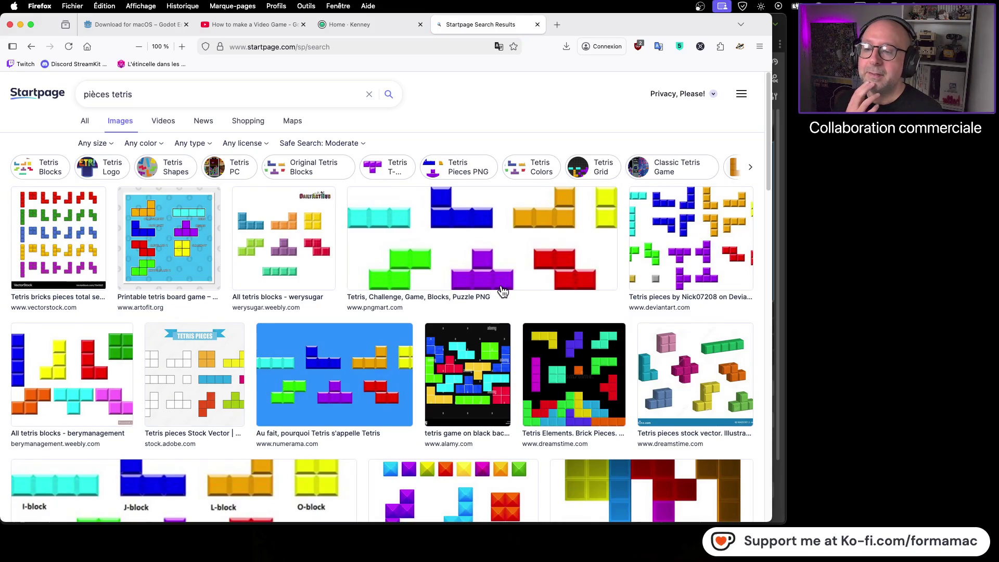
Step: Save the Tetris pieces image to the desktop and close the search tab
click(420, 269)
mouse_move(329, 275)
mouse_down()
mouse_move(63, 328)
mouse_move(760, 260)
mouse_move(902, 229)
mouse_move(897, 236)
mouse_up()
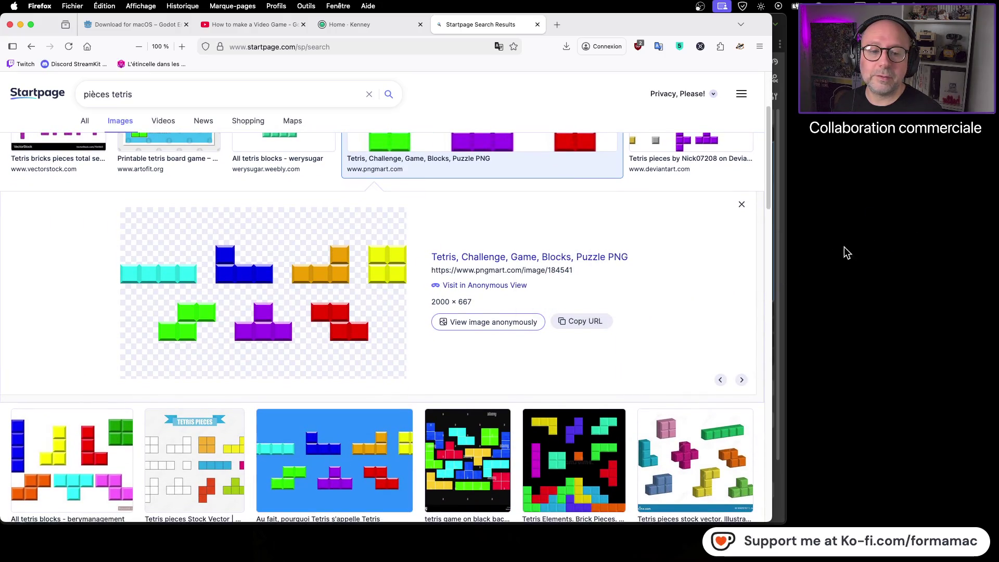
click(537, 25)
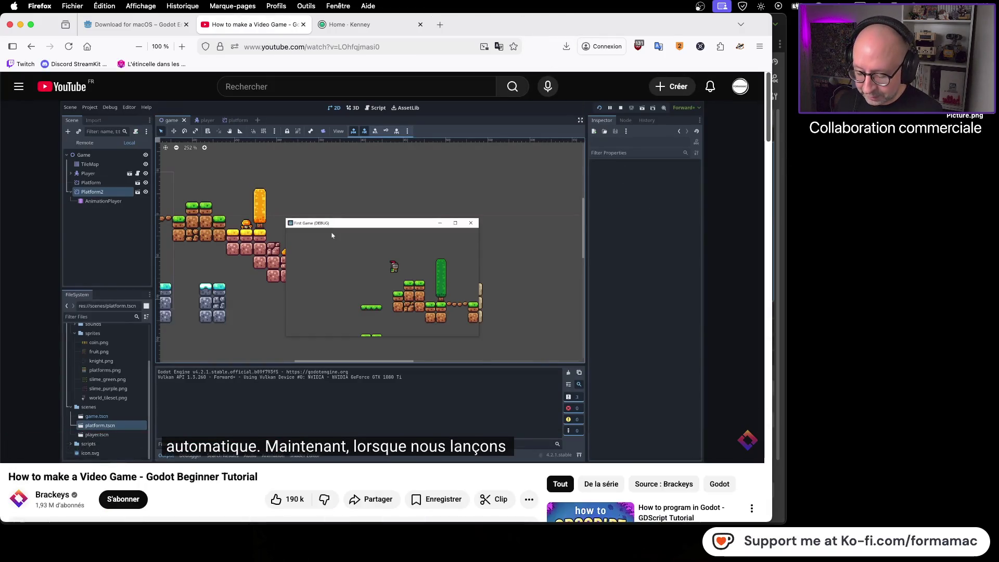
Step: Switch from the YouTube tutorial back to the Godot editor showing the level
key(super+Tab)
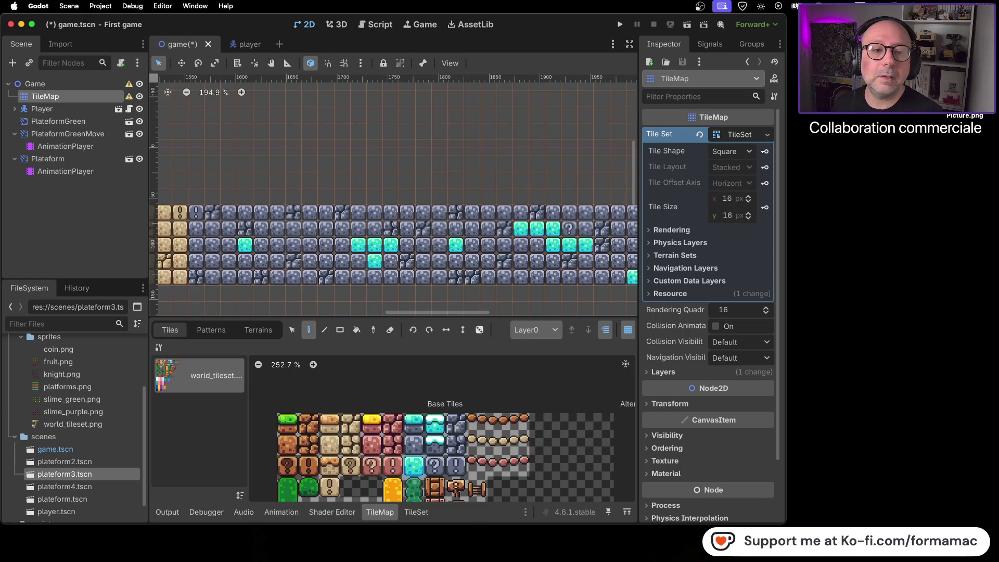
Step: Open Tetris-PNG-Picture.png in Aperçu, shrink the window, and park it at the right screen edge
key(super+Tab)
key(super+o)
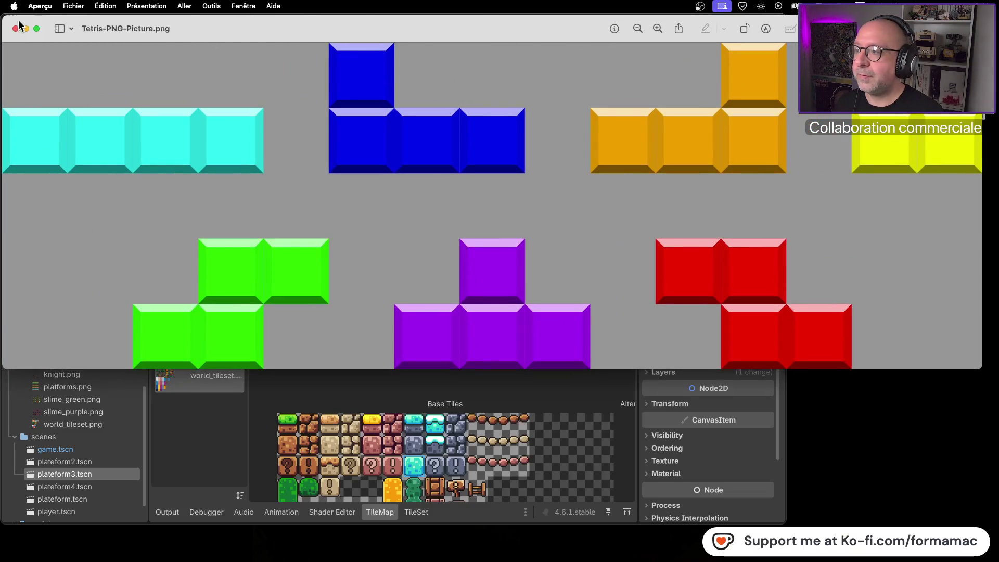
drag(7, 14, 613, 207)
drag(904, 207, 904, 184)
click(812, 197)
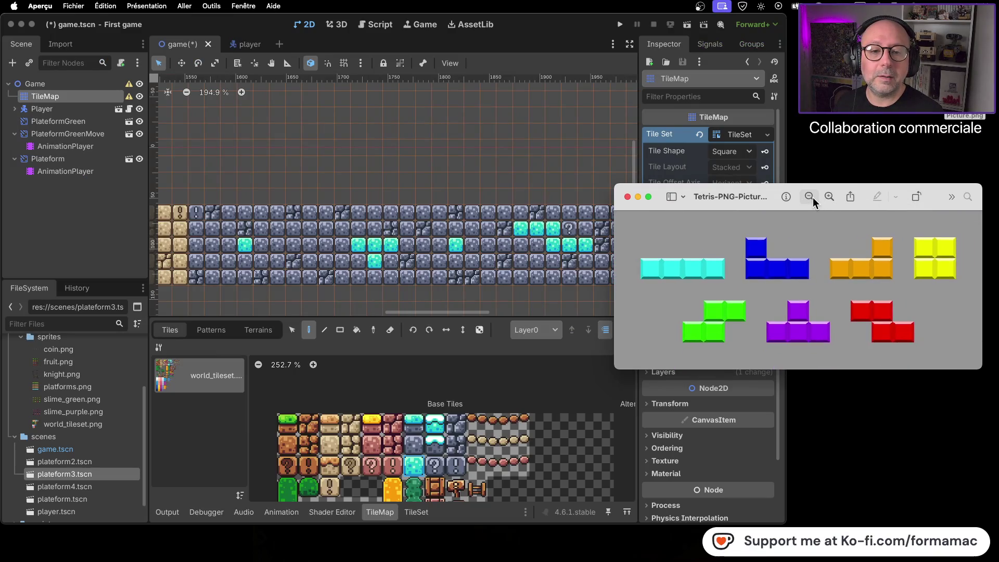
click(813, 198)
click(827, 197)
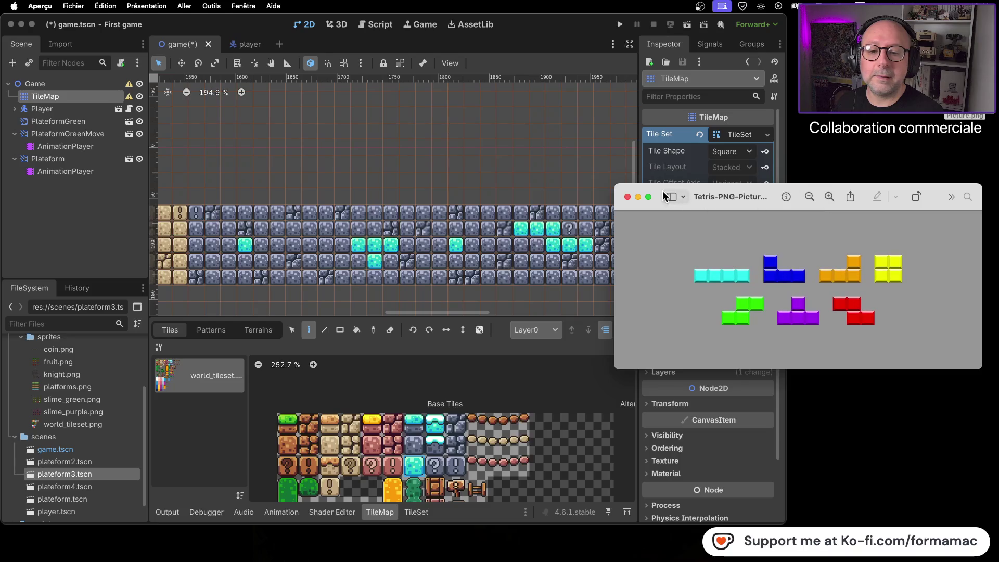
drag(614, 189, 613, 218)
drag(733, 224, 820, 219)
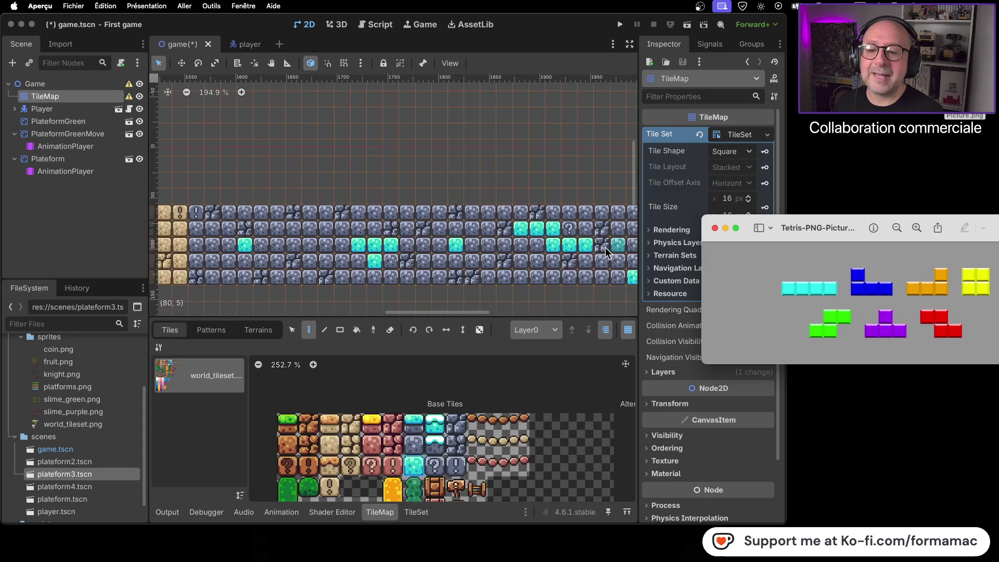
Step: Turn two cyan blocks back into grey stone
scroll(576, 236, up, 3)
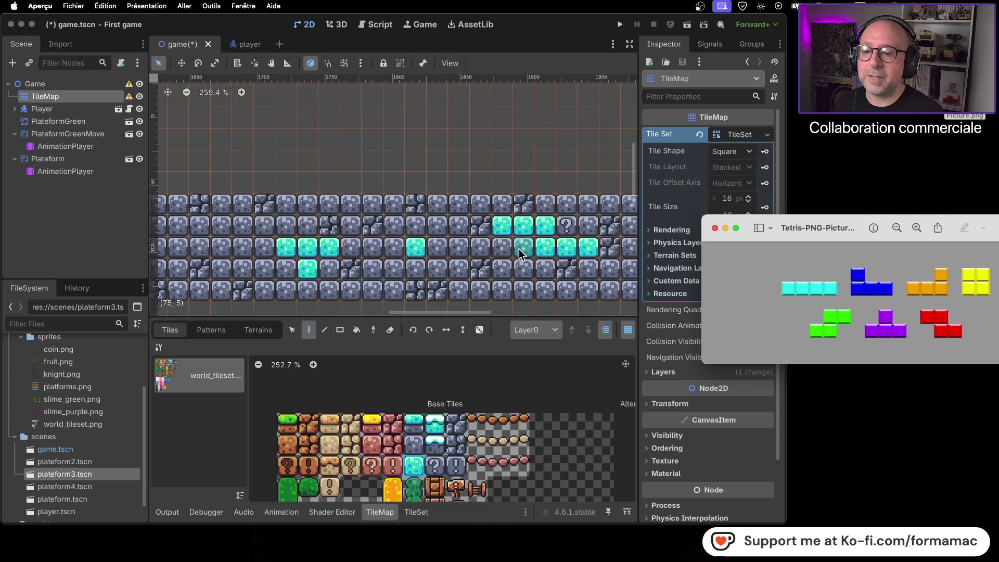
click(415, 440)
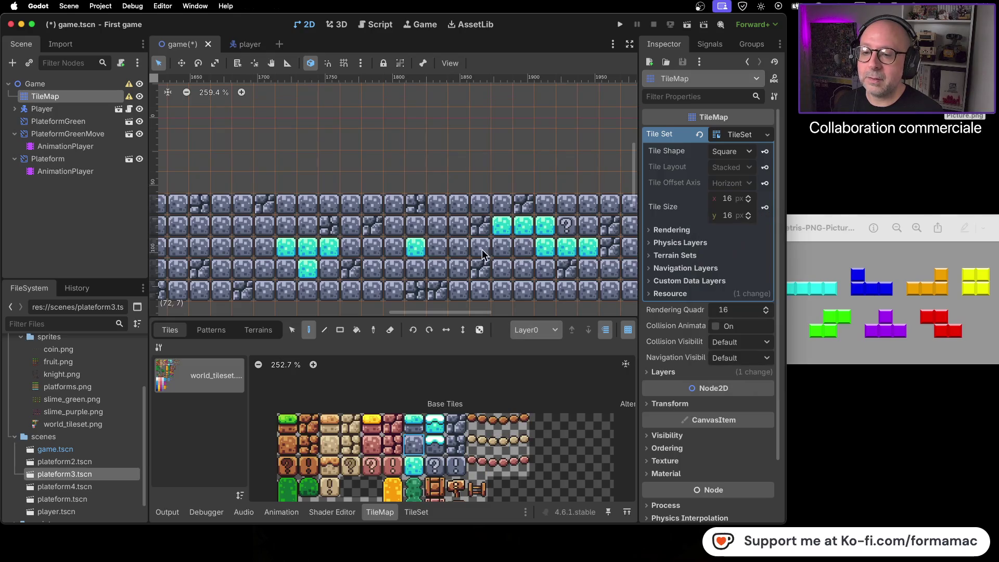
click(504, 227)
click(583, 247)
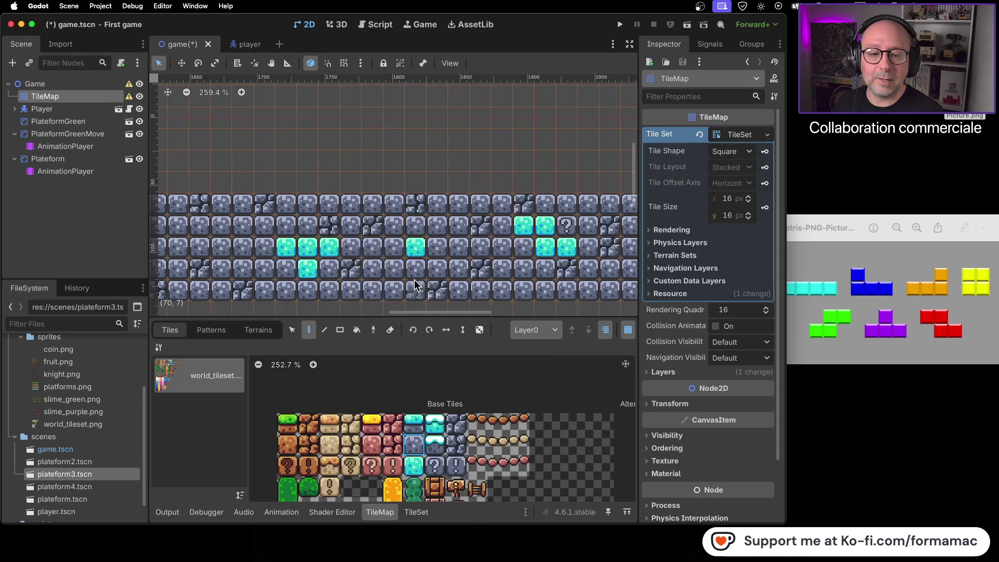
Step: Paint a 2x2 cyan square plus cyan blocks at cell (82, 6) and two on the bottom row
scroll(471, 262, down, 3)
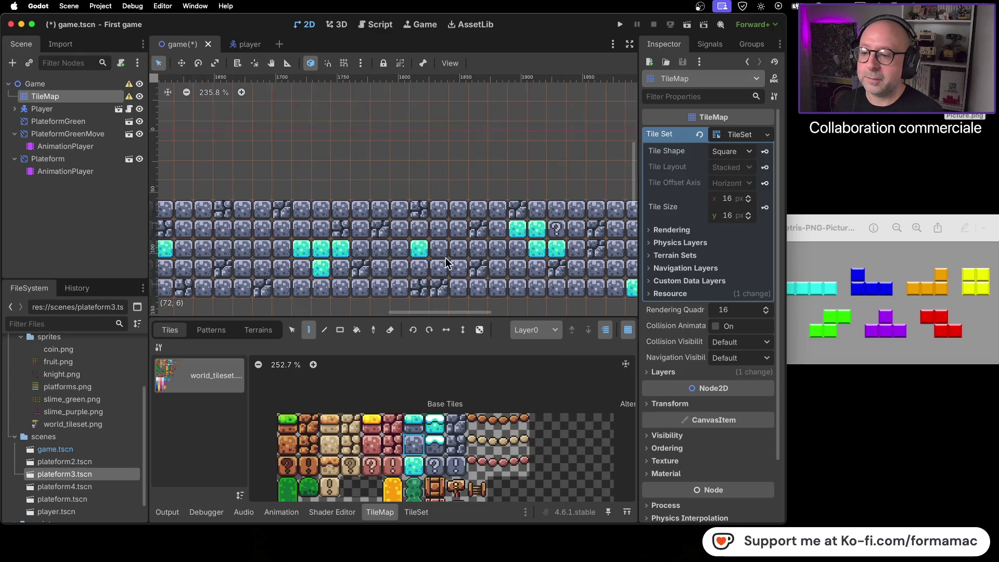
scroll(413, 255, left, 5)
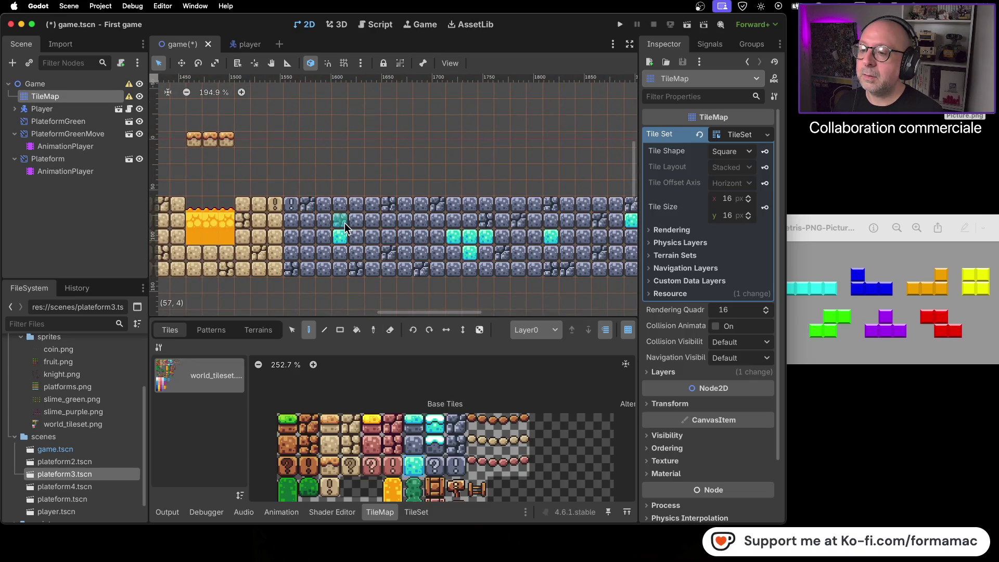
mouse_move(333, 235)
mouse_down()
mouse_move(328, 248)
mouse_move(341, 253)
mouse_up()
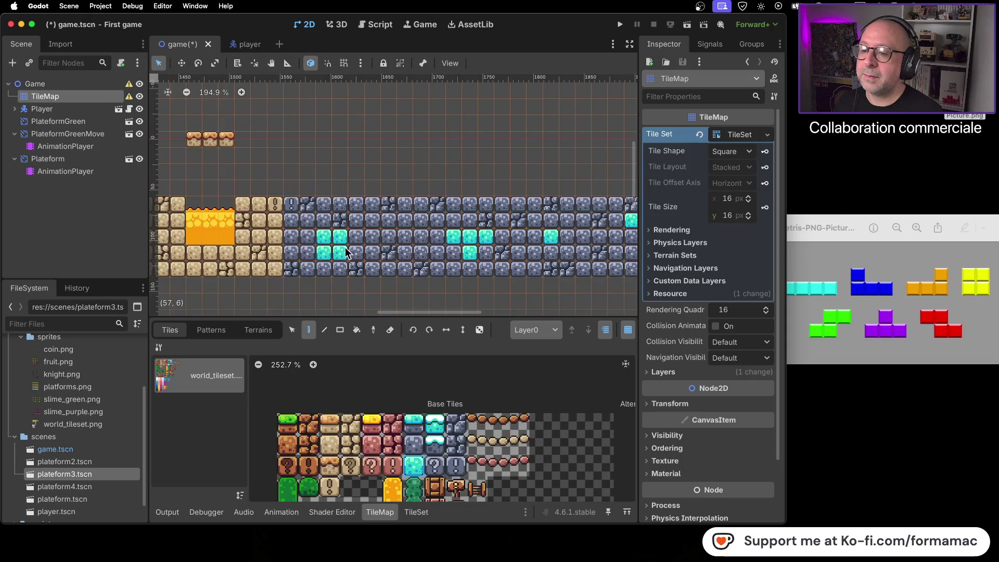
scroll(495, 250, right, 5)
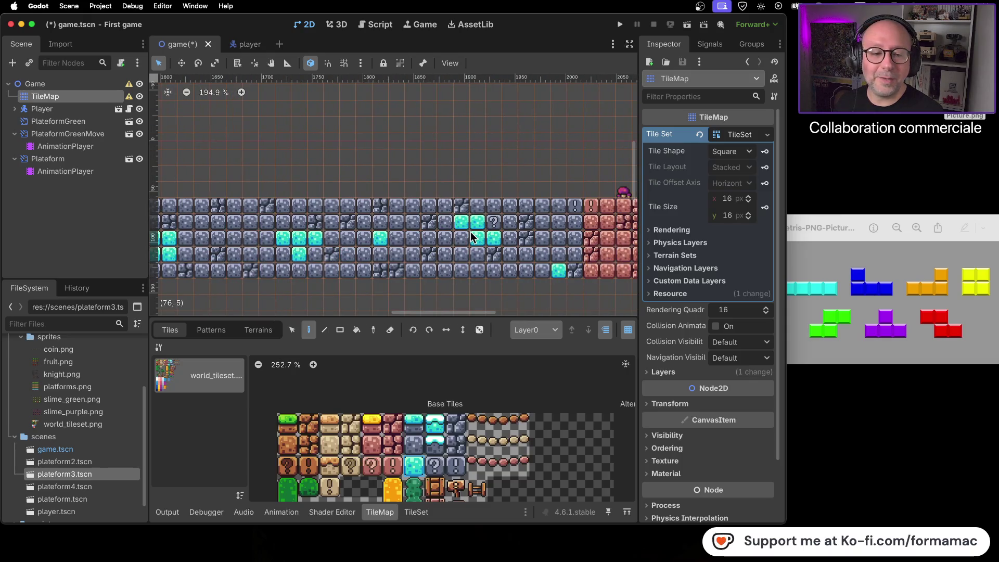
click(572, 257)
click(526, 270)
click(542, 270)
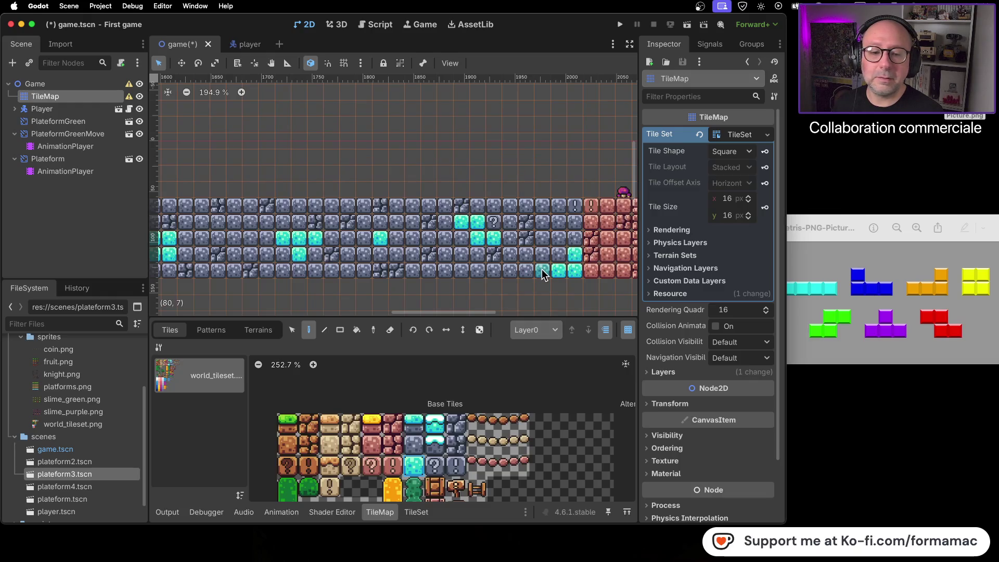
Step: Check the Tetris reference and paint a lone cyan block above the stone rows near the red bricks
mouse_move(432, 243)
mouse_down()
mouse_move(588, 228)
mouse_move(588, 216)
mouse_move(515, 192)
mouse_up()
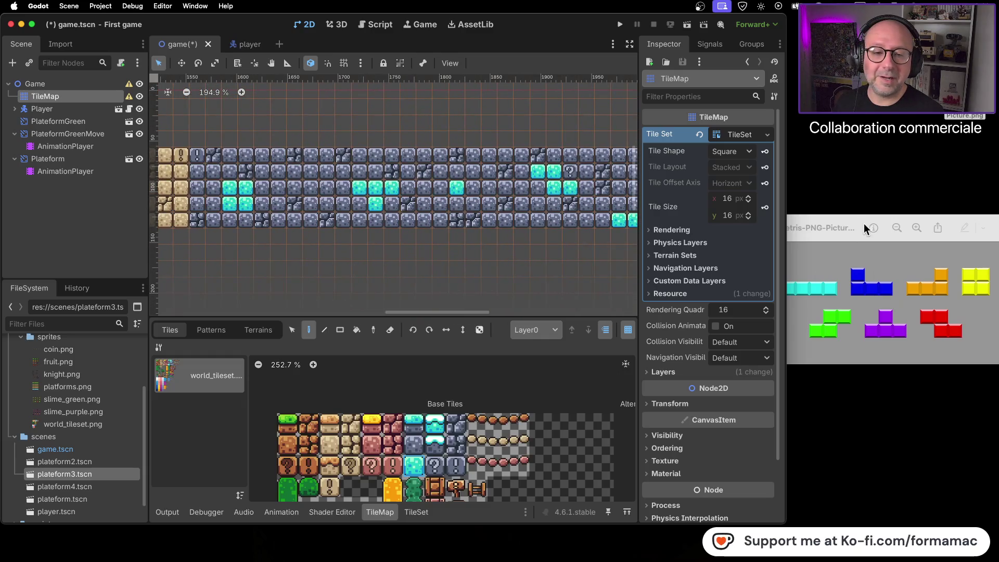
click(854, 217)
mouse_move(853, 217)
mouse_down()
mouse_move(783, 223)
mouse_move(872, 225)
mouse_up()
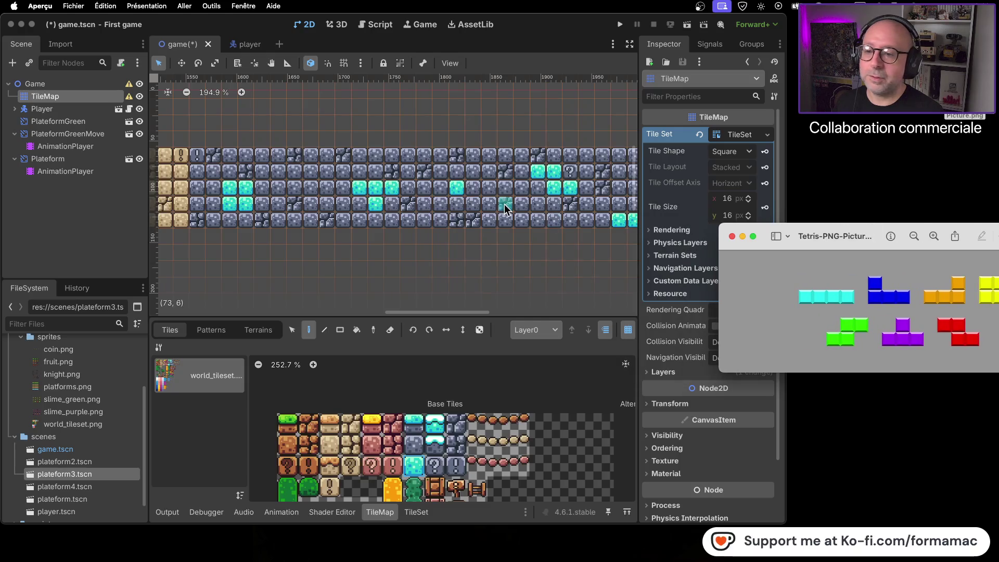
scroll(501, 204, down, 3)
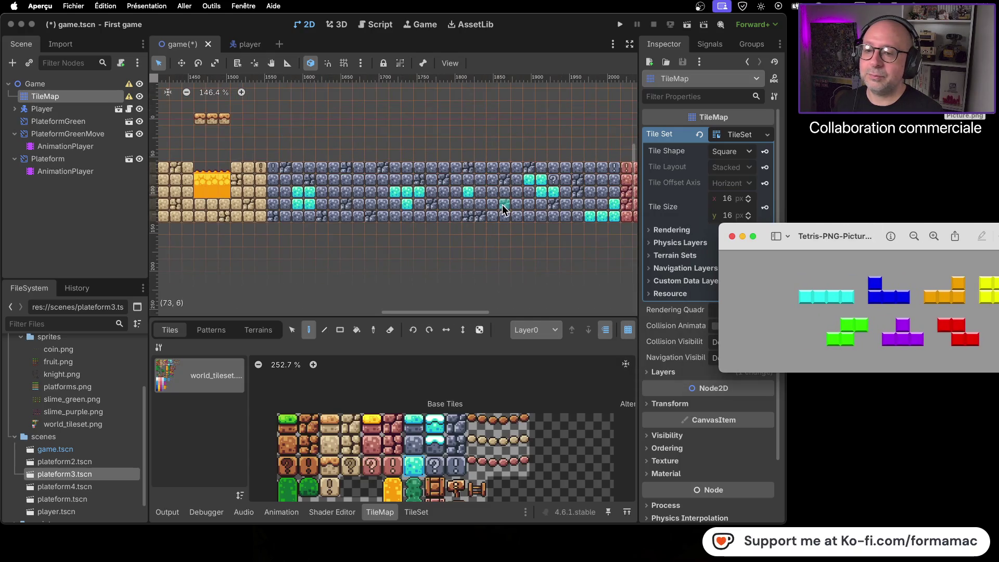
scroll(434, 188, up, 3)
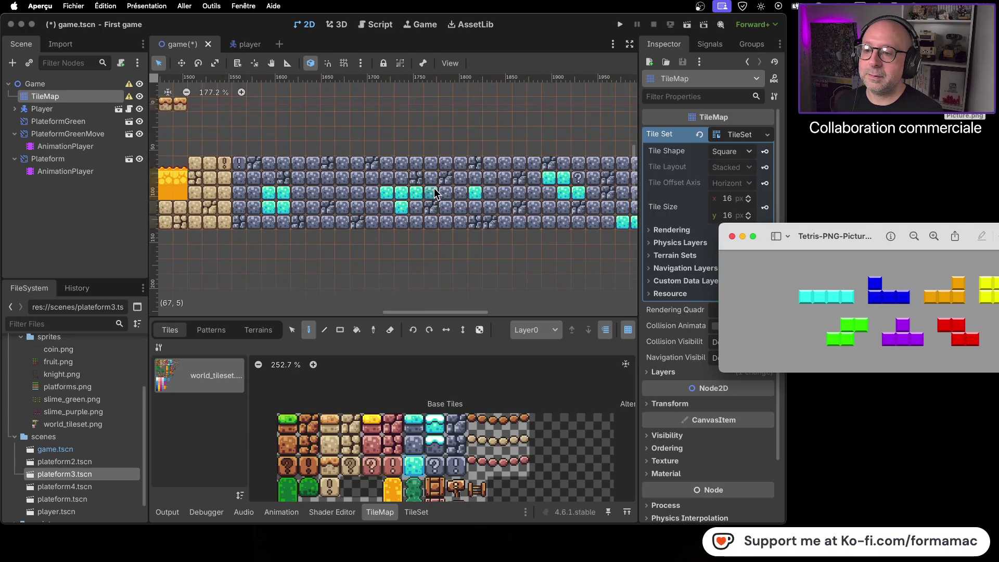
scroll(434, 188, up, 1)
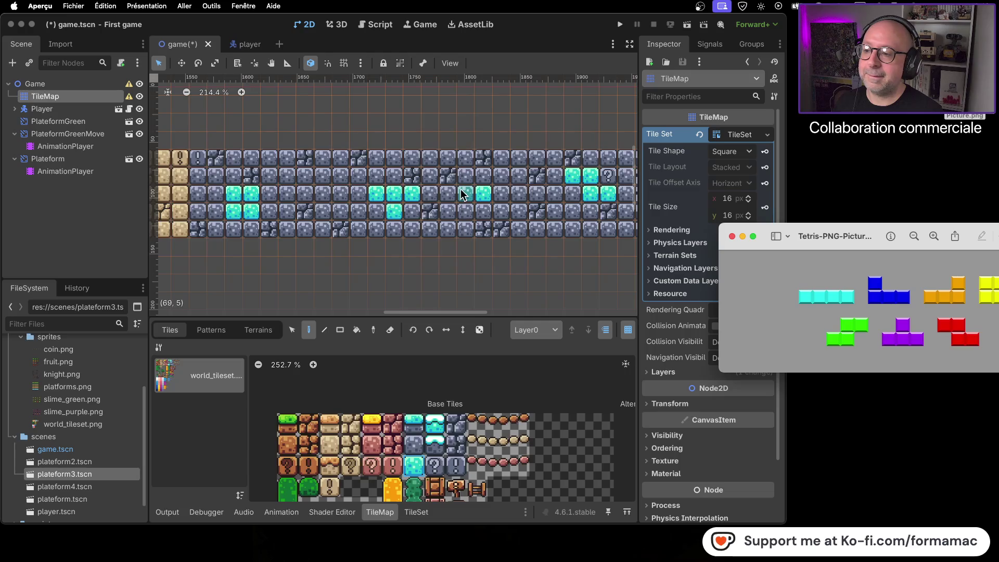
drag(460, 188, 267, 183)
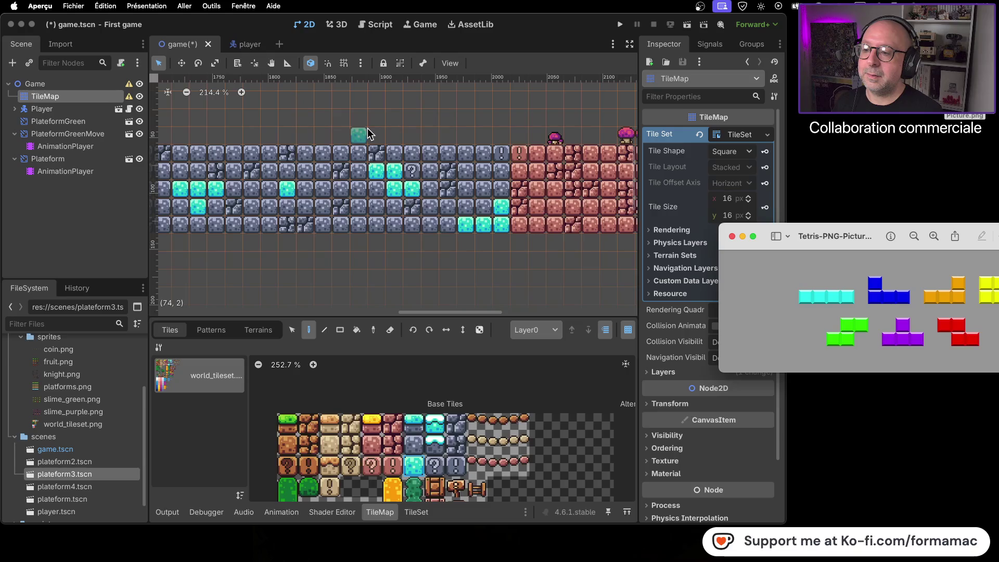
click(272, 155)
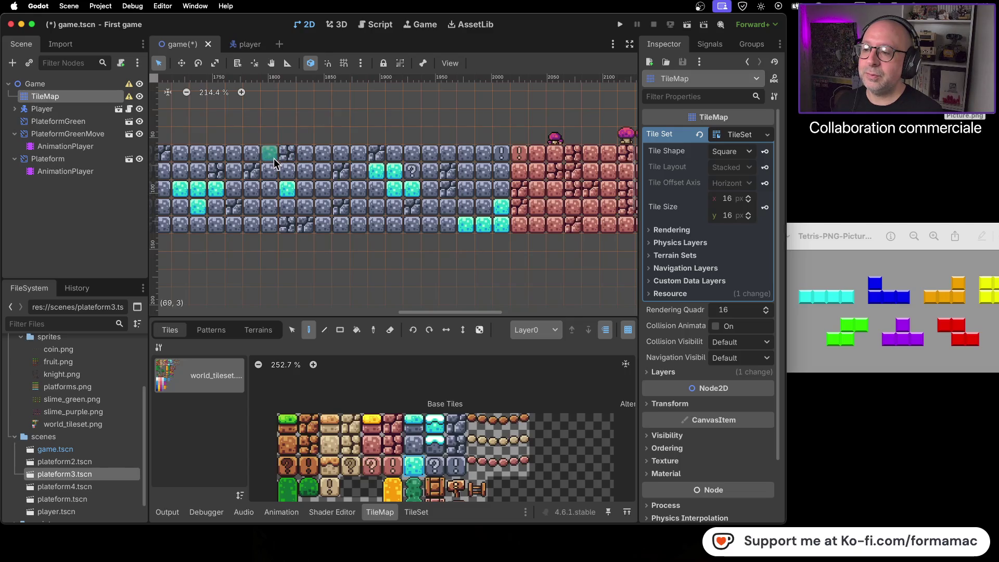
click(412, 443)
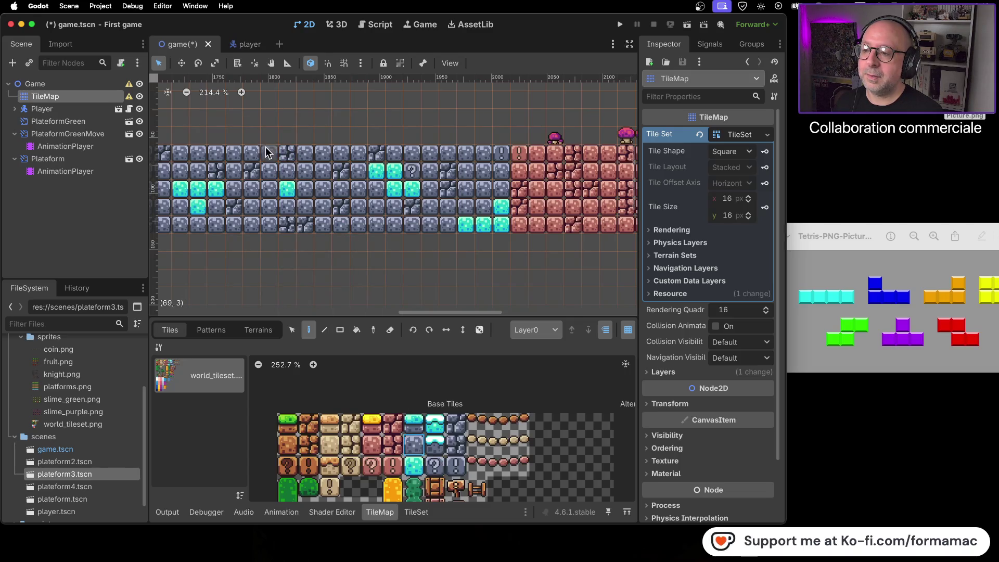
scroll(295, 167, down, 7)
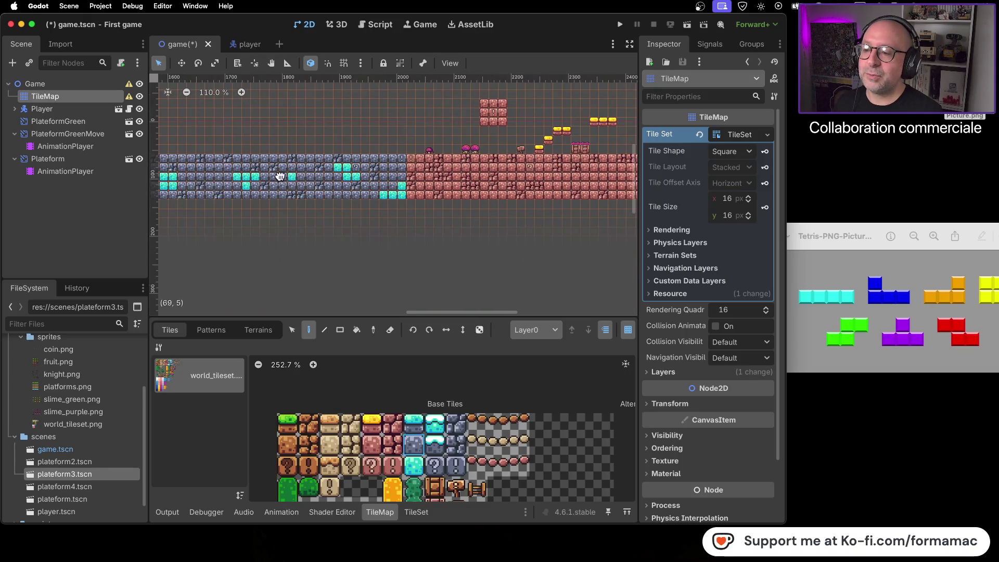
Step: Save and run the game, walking the knight past the water pools and lava pool onto the stone ground
click(619, 24)
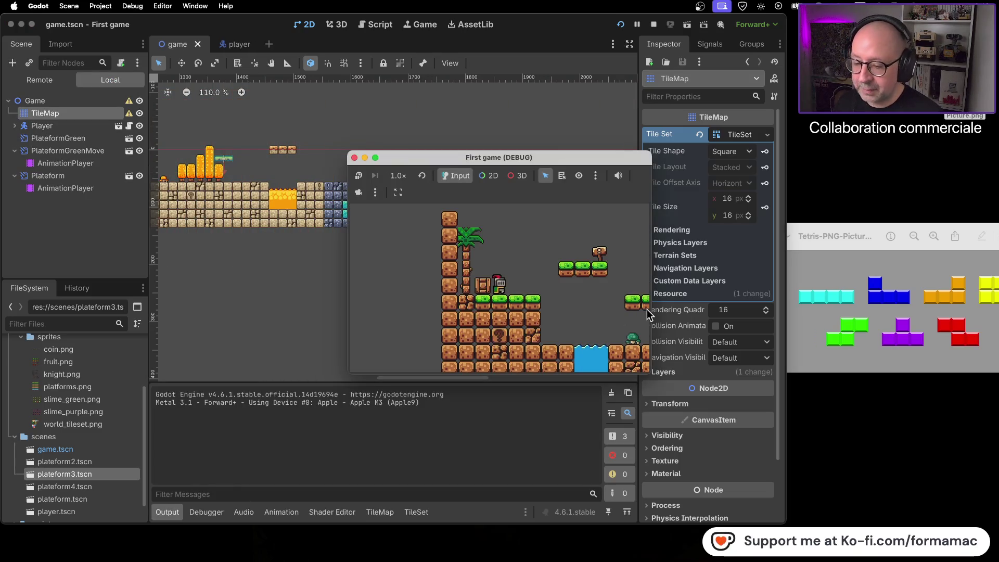
key(Right)
key(space)
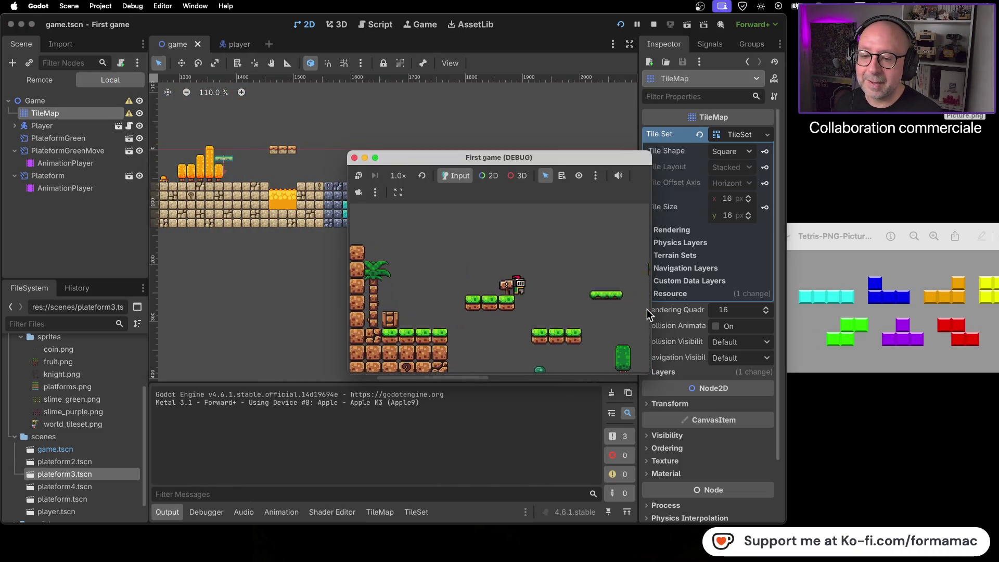
key(Left)
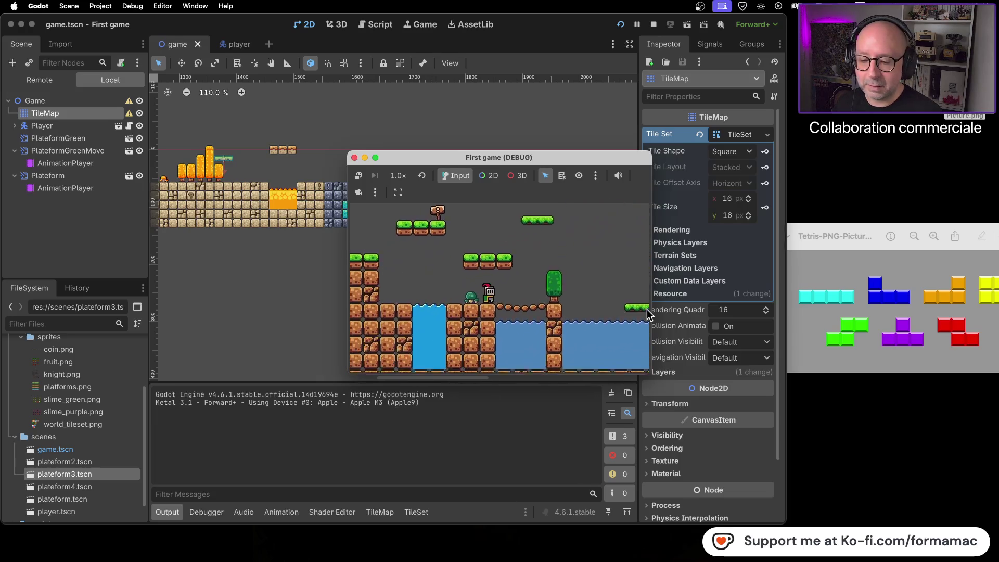
key(Right)
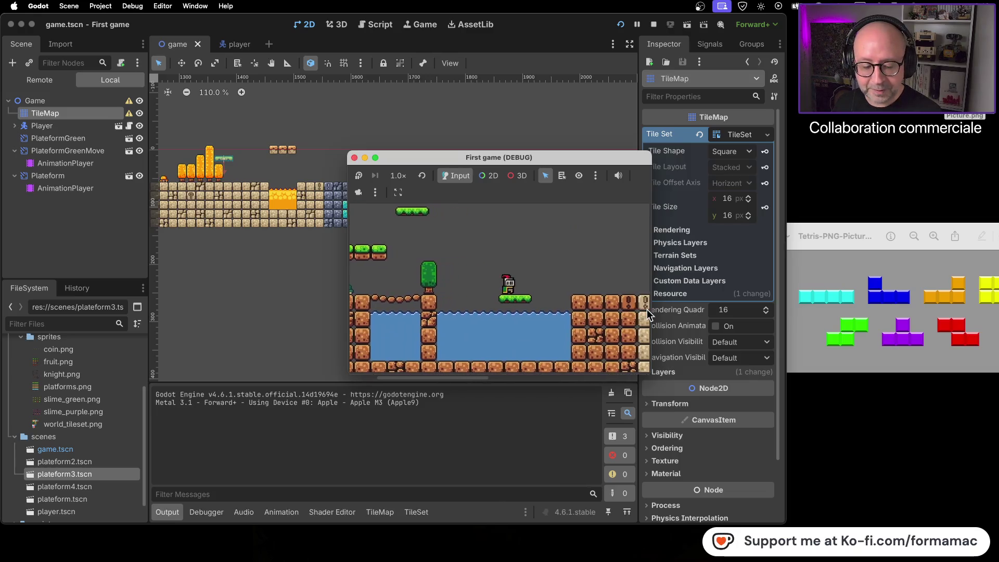
key(Right)
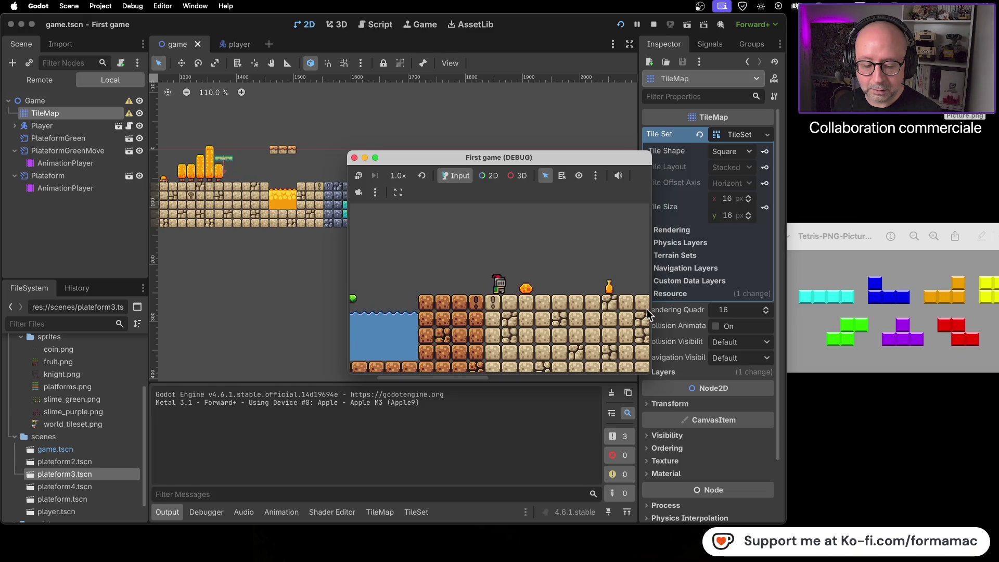
key(Right)
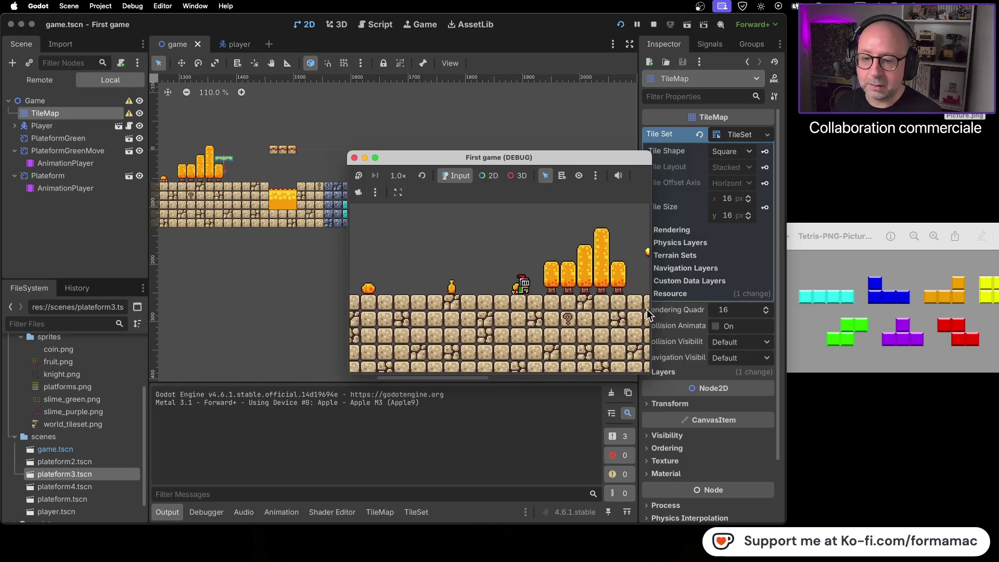
key(Right)
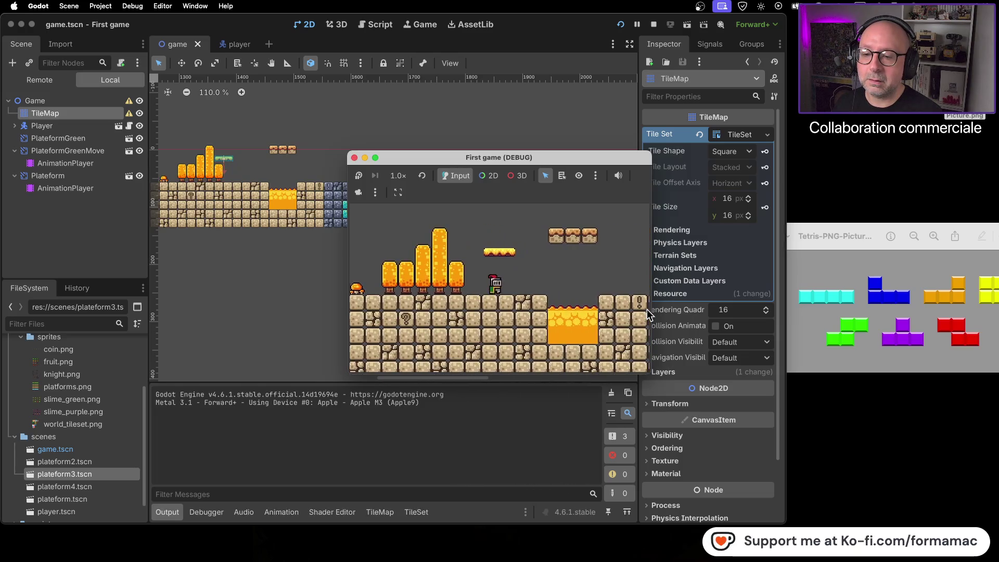
key(Right)
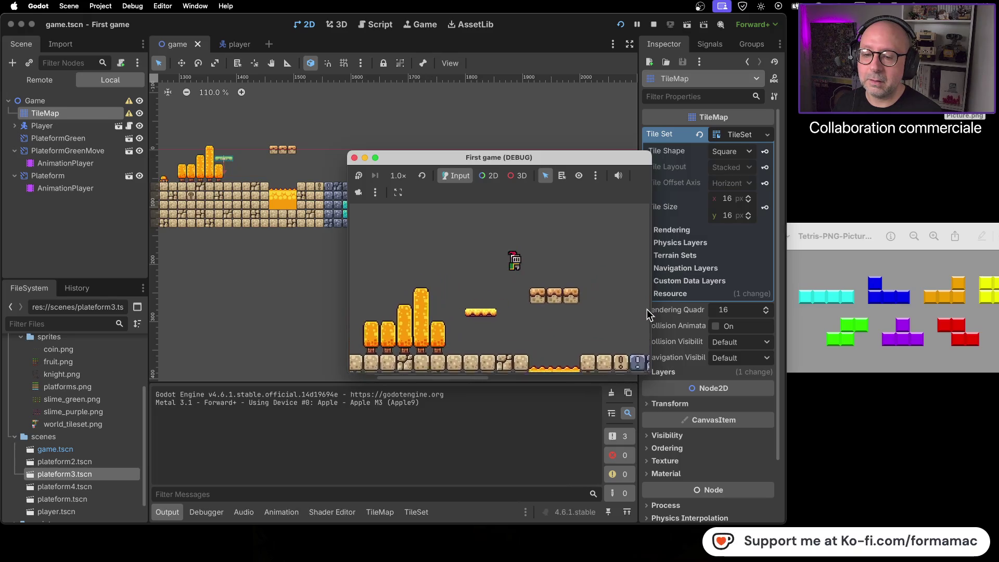
key(Right)
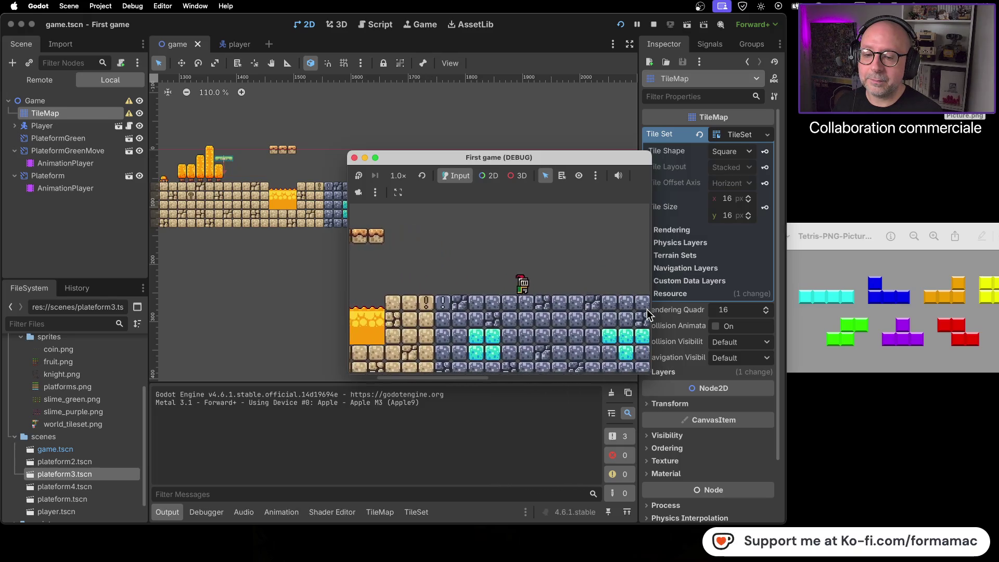
key(Right)
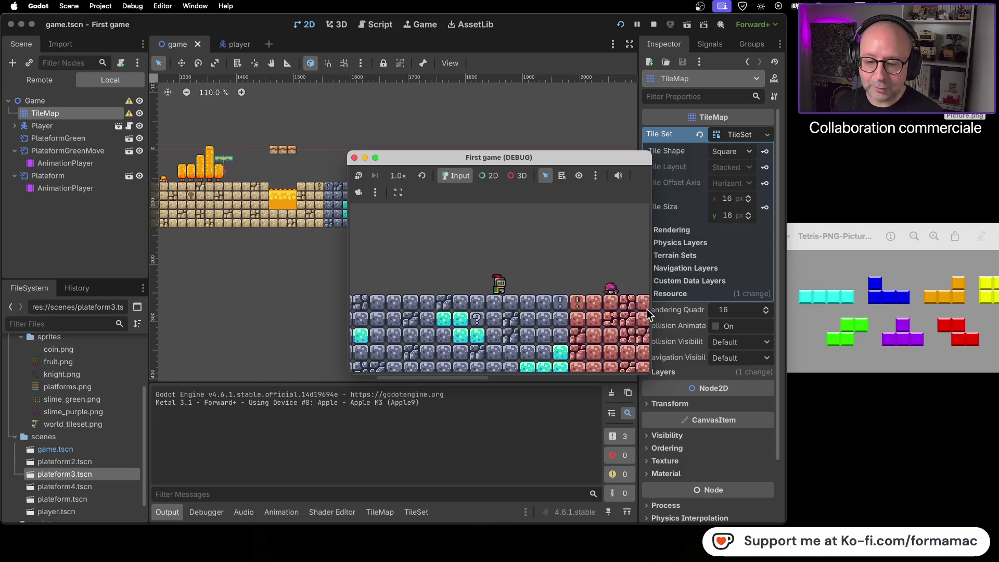
Step: Walk the knight back and forth through the stone section, then stop the game
key(Left)
key(Left)
key(Right)
key(Right)
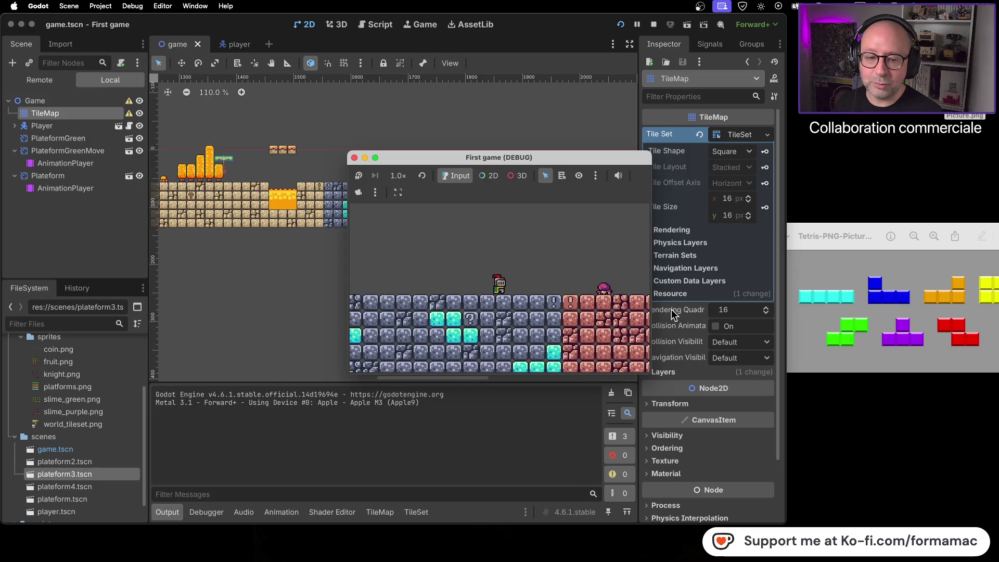
key(Left)
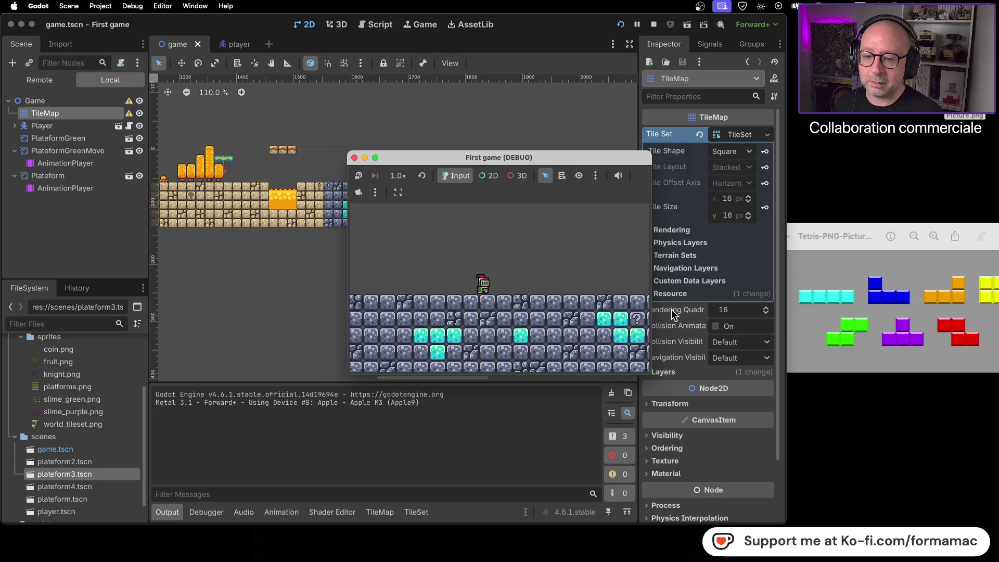
key(Right)
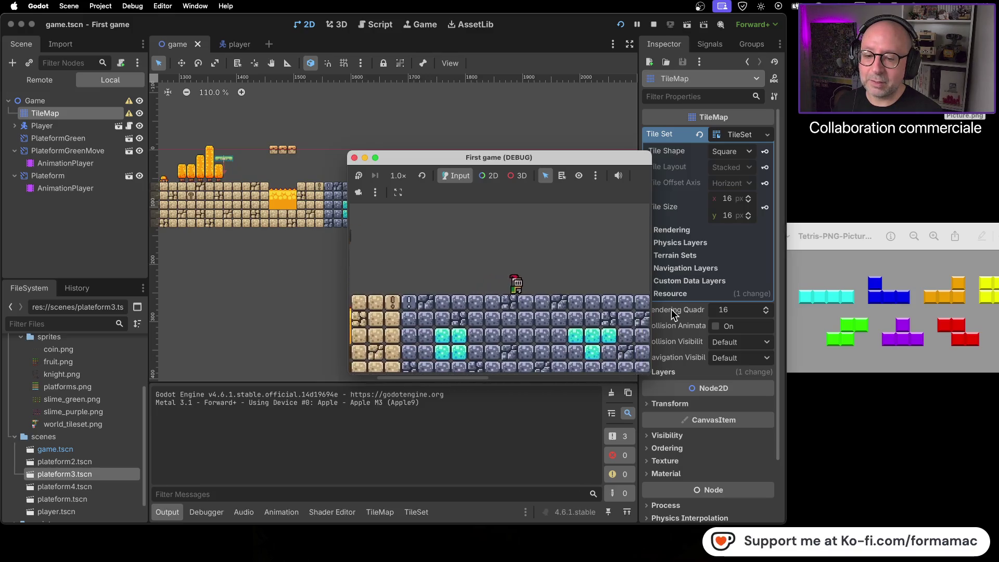
key(Right)
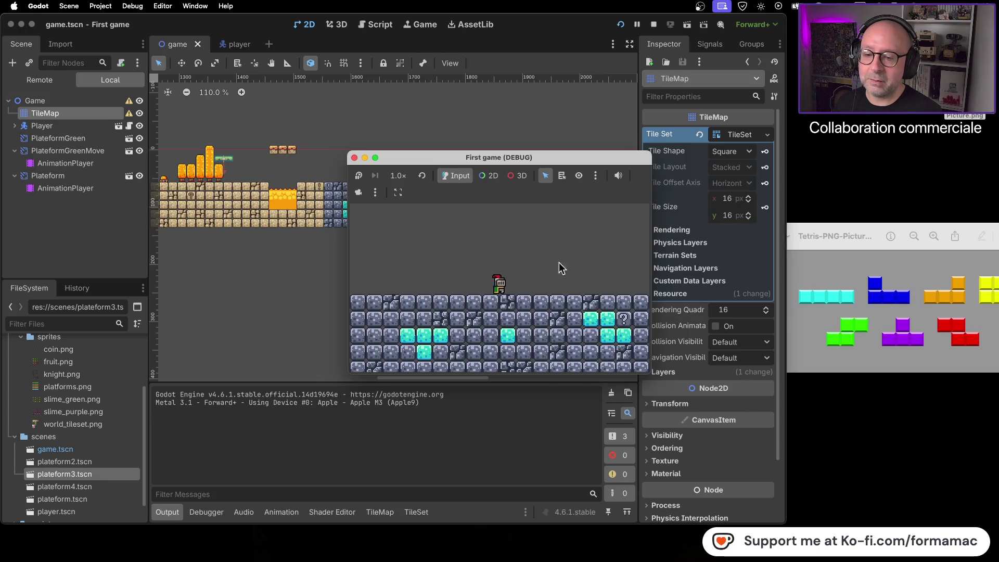
click(354, 157)
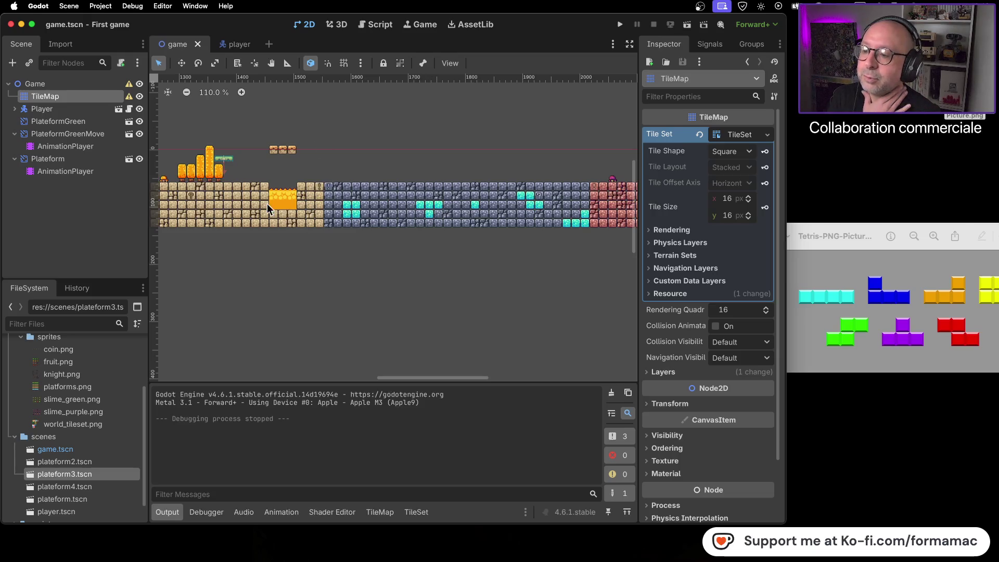
Step: Zoom in and pan the viewport onto the stone section's cyan blocks
scroll(335, 207, up, 5)
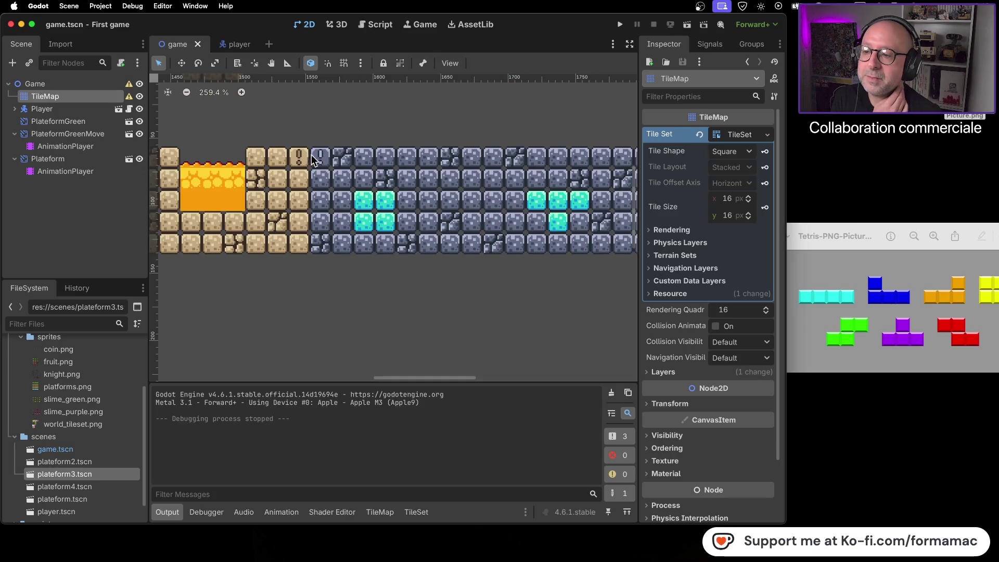
mouse_move(452, 207)
mouse_down()
mouse_move(392, 189)
mouse_move(352, 239)
mouse_move(301, 212)
mouse_up()
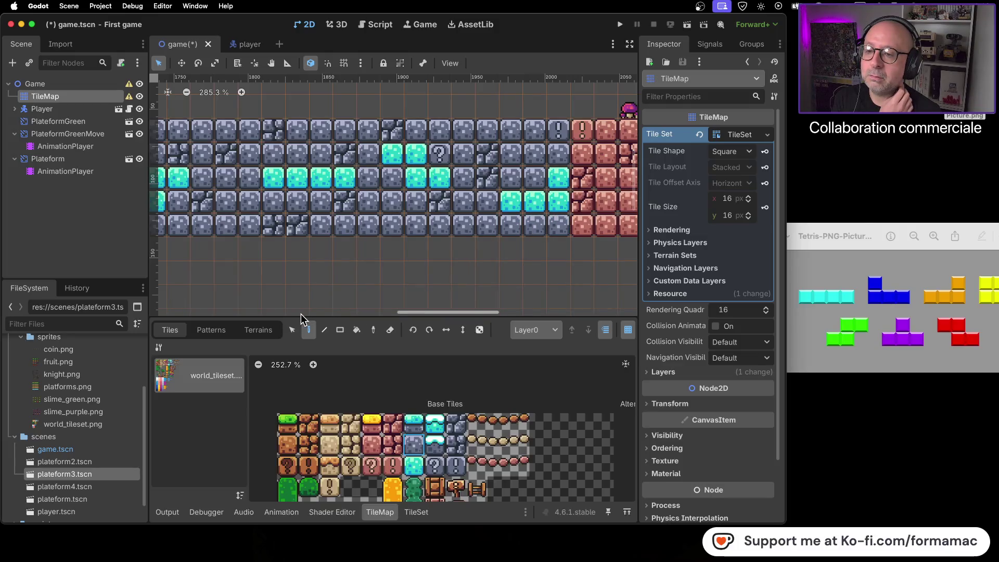
Step: Paint a cracked-stone tile and plain stone tiles into the bottom row, then save the scene
click(456, 443)
click(527, 223)
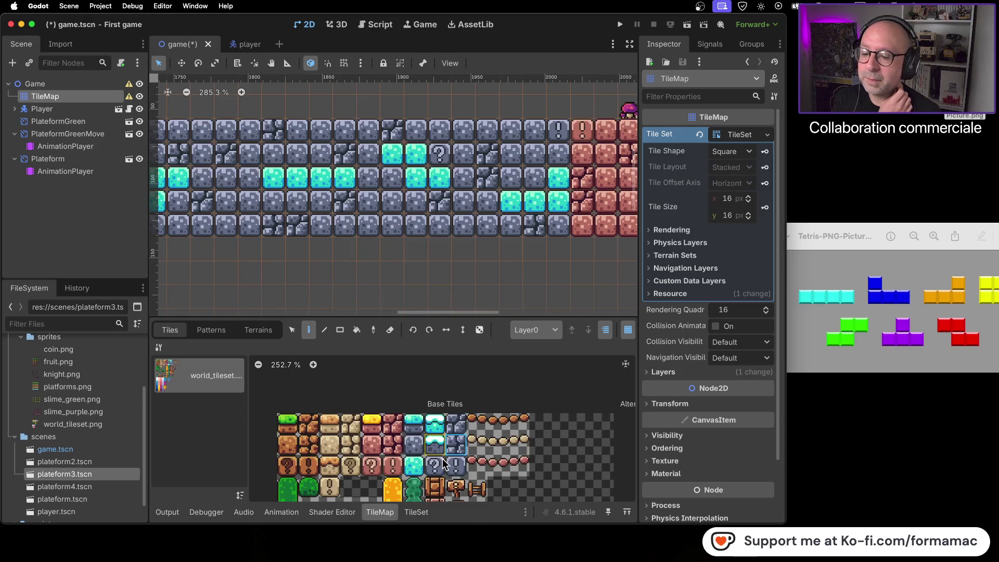
click(419, 442)
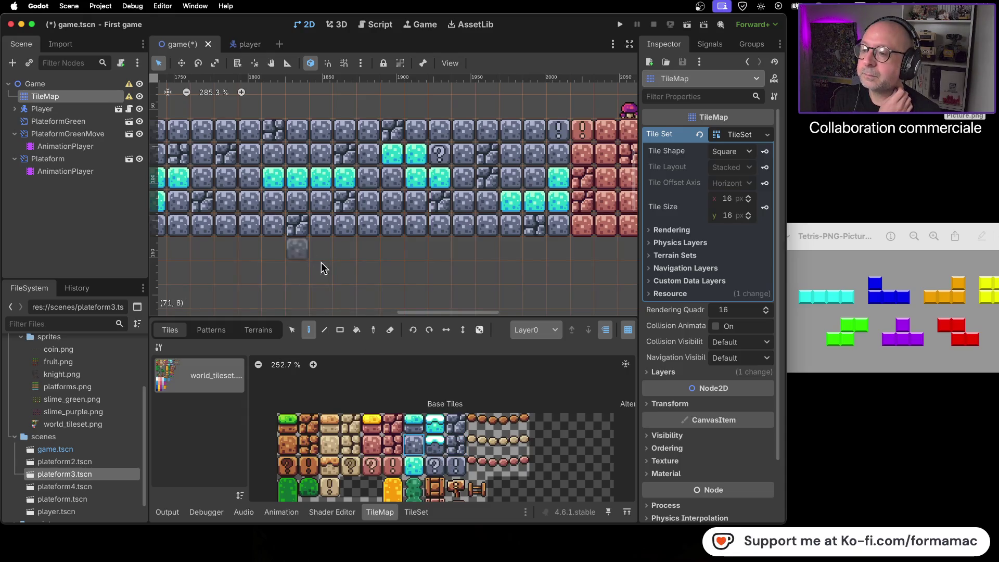
drag(342, 279, 523, 265)
scroll(494, 254, left, 5)
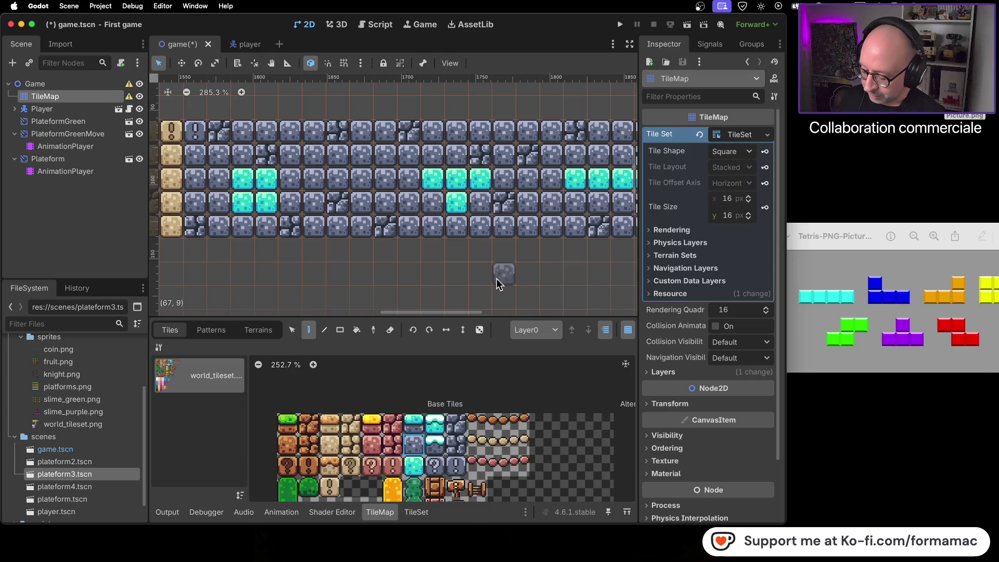
key(super+s)
scroll(439, 227, down, 10)
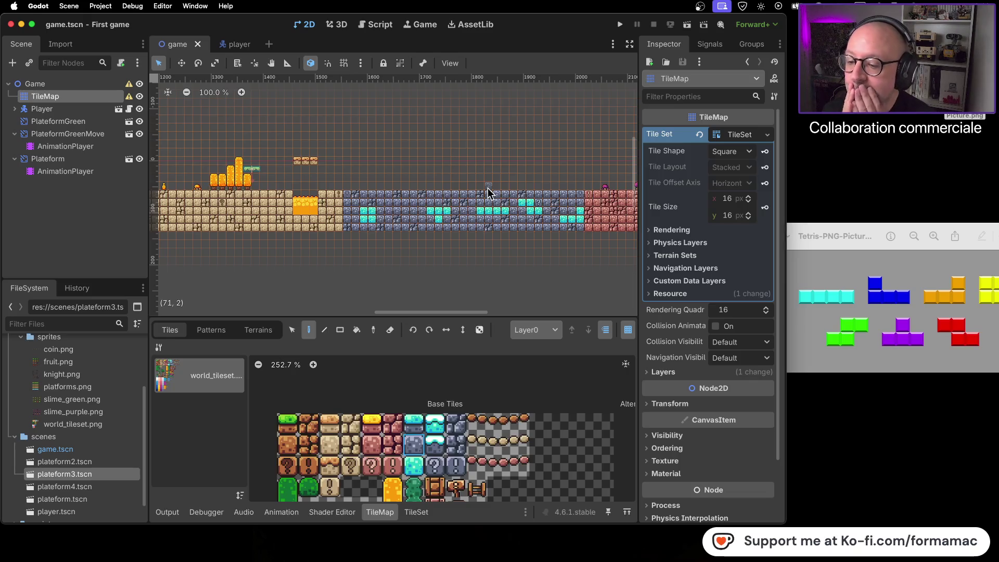
Step: Browse the tileset atlas and select the grey snow-capped stone tile below the cyan-topped one
scroll(412, 430, down, 4)
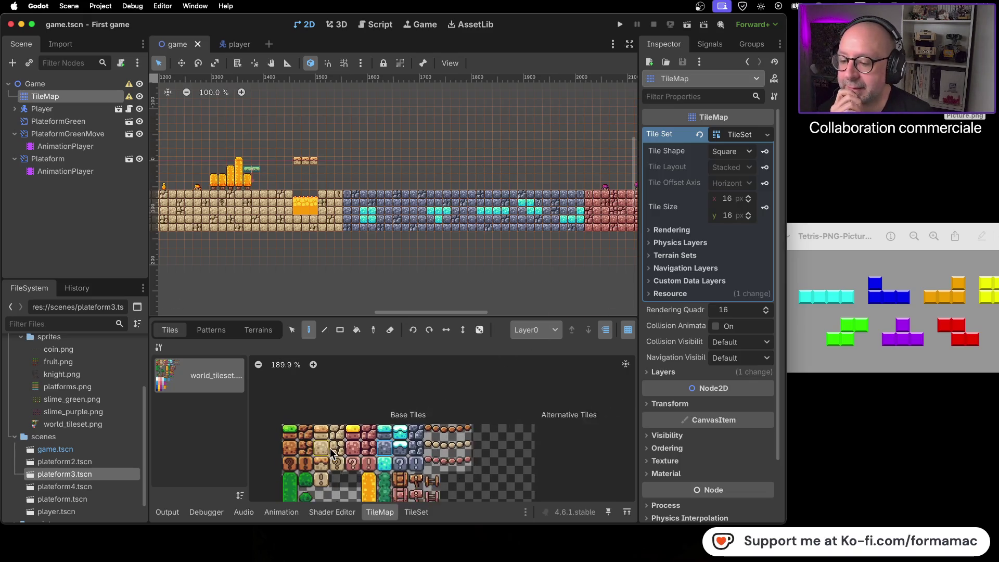
scroll(412, 430, down, 1)
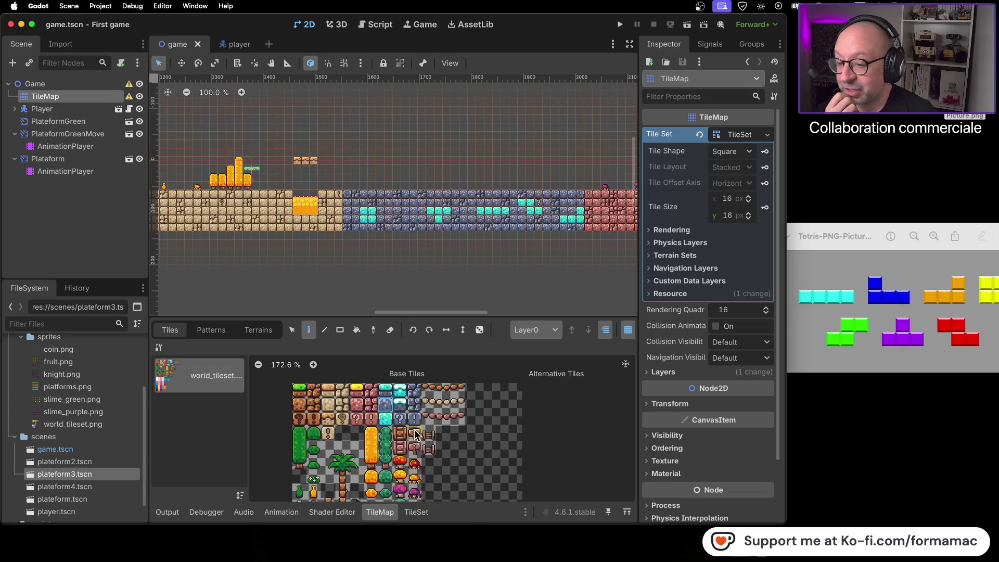
scroll(411, 432, down, 4)
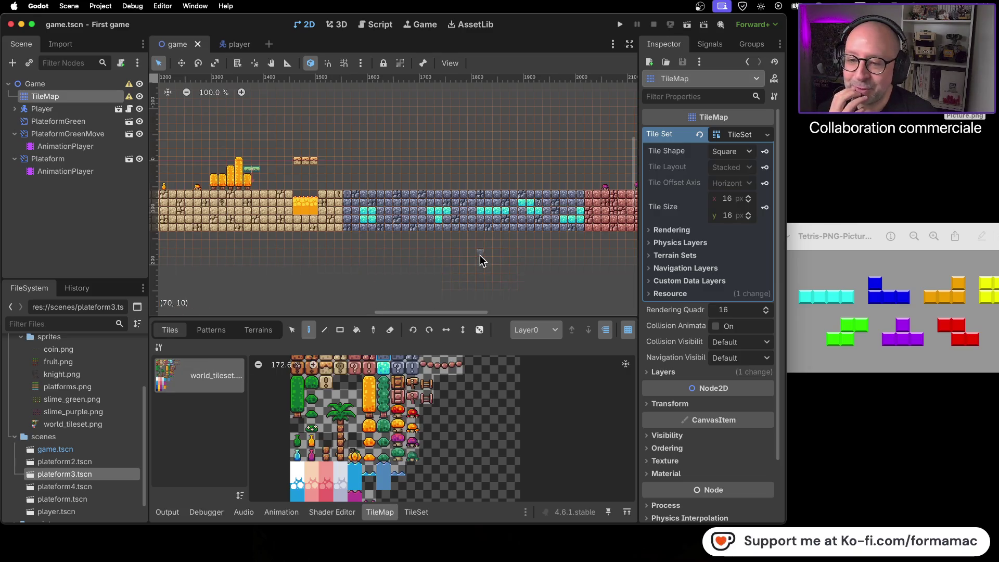
scroll(480, 255, right, 5)
scroll(429, 252, right, 3)
scroll(333, 240, left, 5)
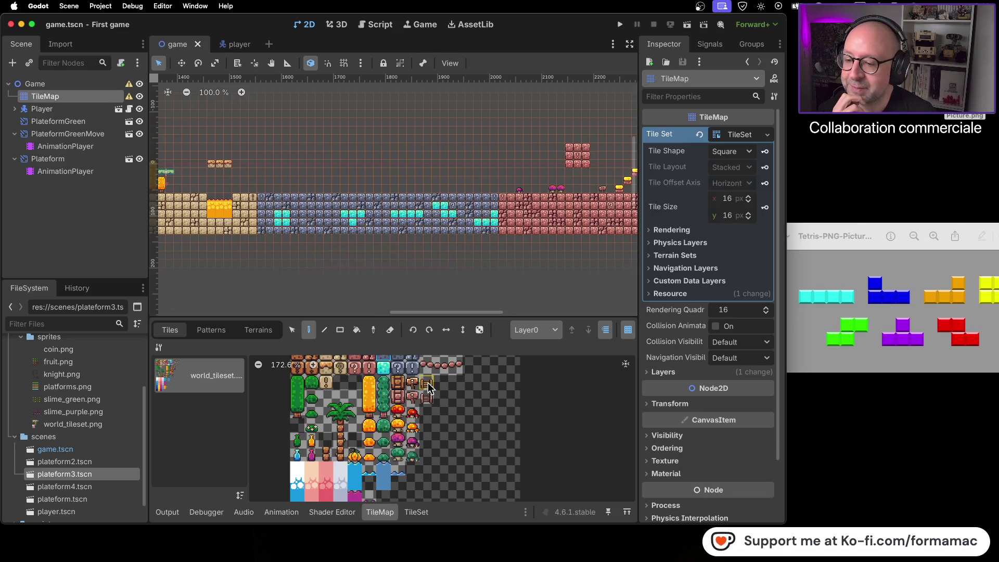
scroll(416, 410, up, 4)
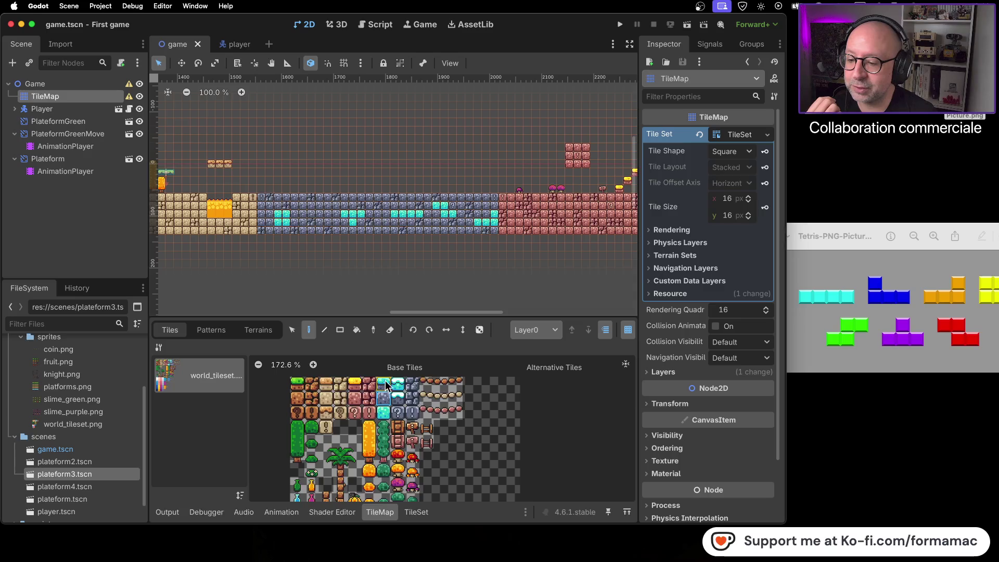
scroll(398, 382, up, 2)
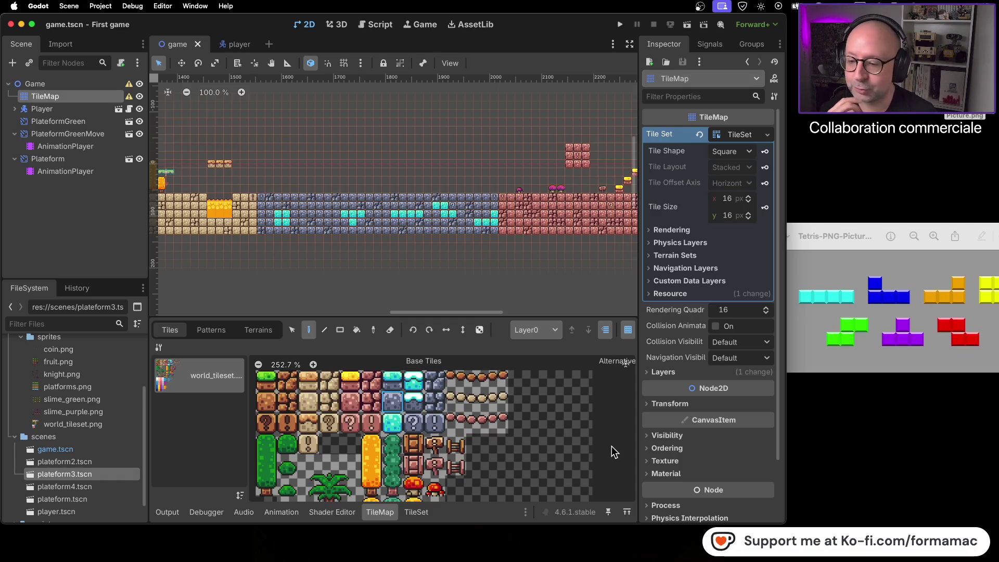
click(414, 380)
click(414, 394)
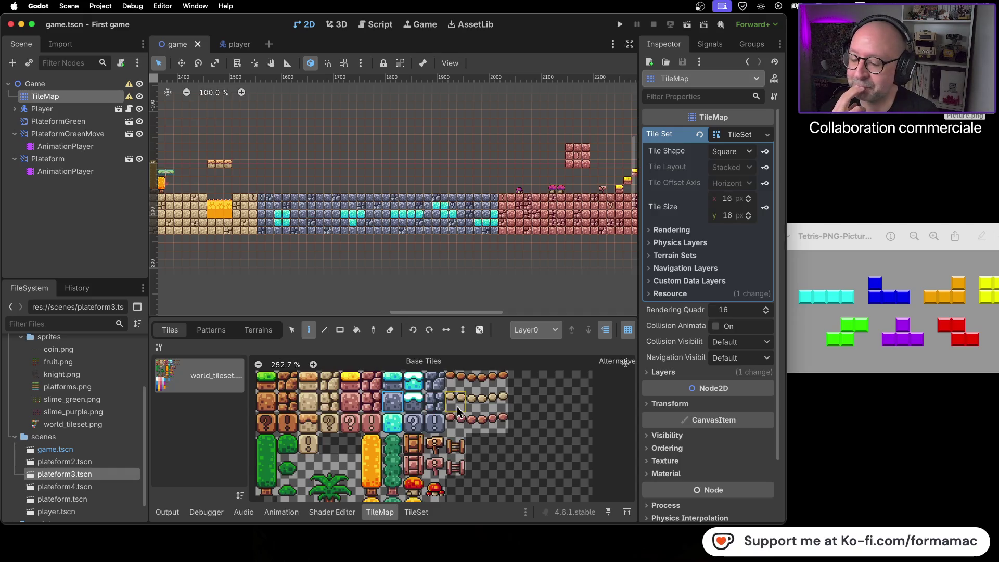
Step: Close the Tetris reference image window to return to the Godot level editor
click(824, 291)
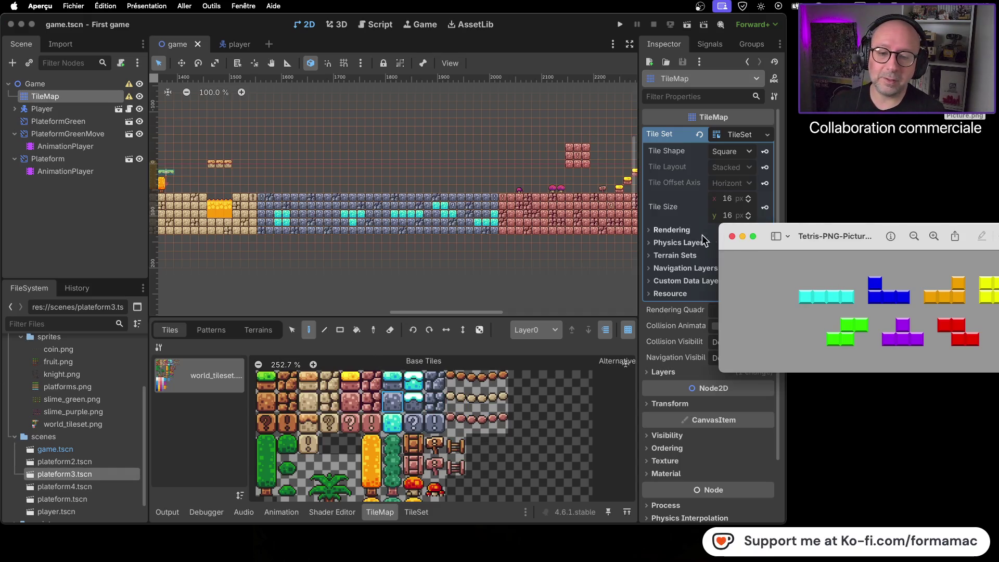
click(733, 236)
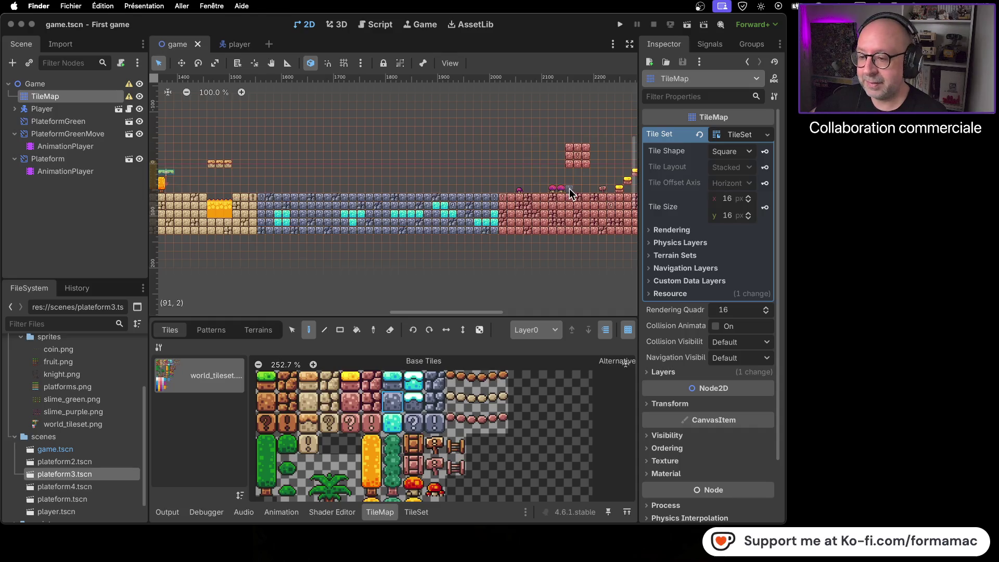
scroll(339, 219, up, 5)
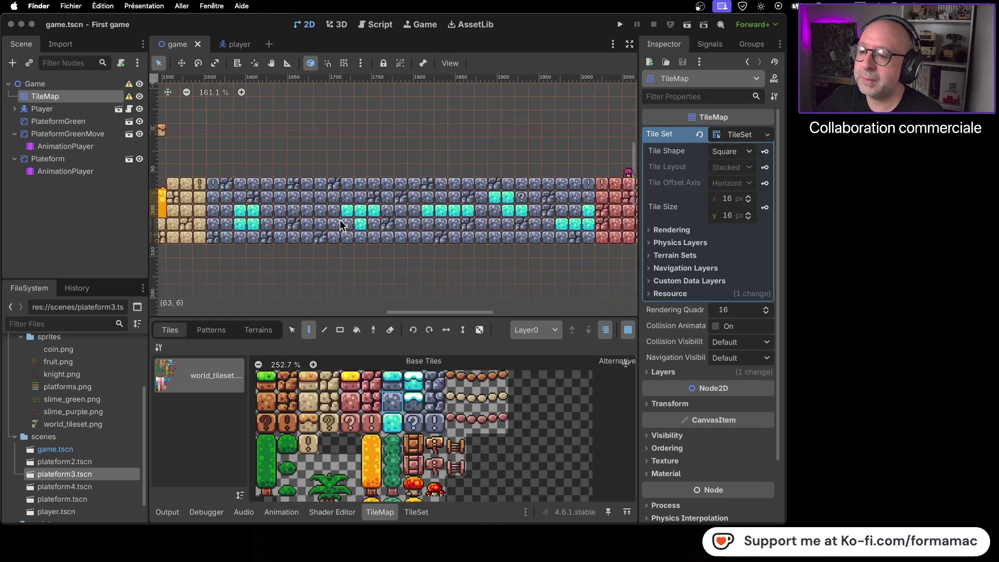
Step: Use the TileMap Select tool to move the cyan tiles one cell left
scroll(346, 220, up, 1)
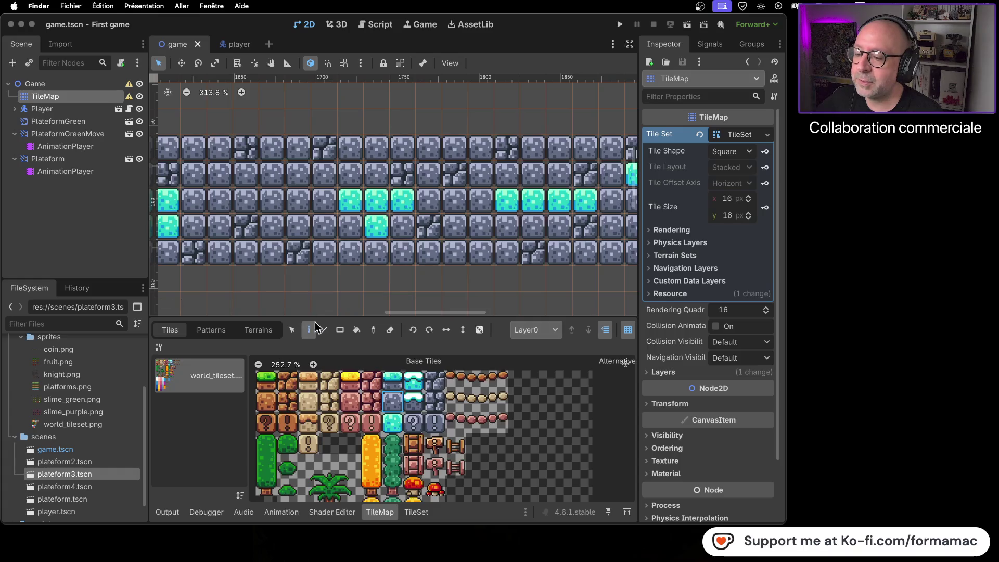
click(292, 330)
mouse_move(379, 225)
mouse_down()
mouse_move(329, 224)
mouse_move(347, 224)
mouse_up()
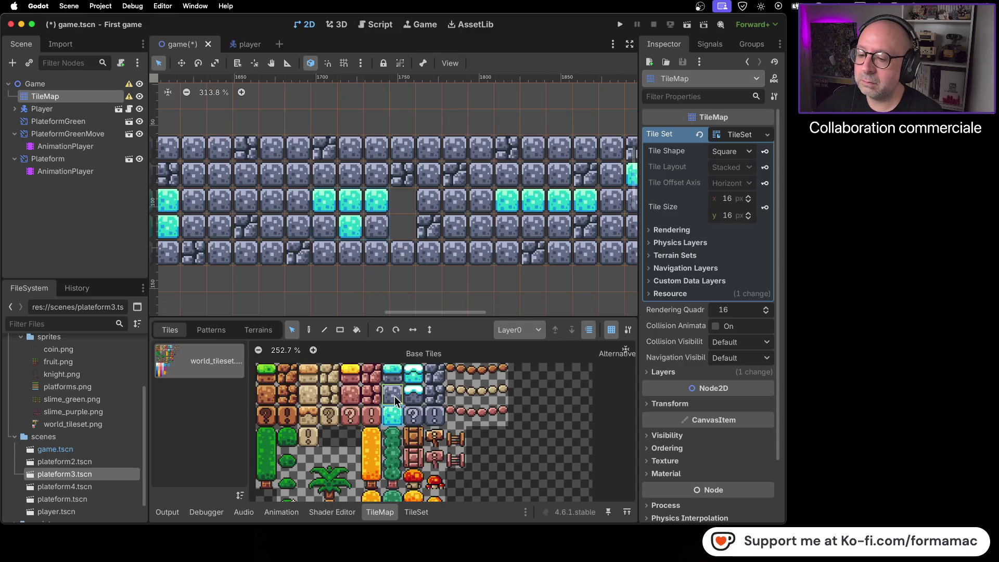
Step: Paint stone tiles into the two cells the cyan blocks vacated
click(309, 330)
drag(403, 227, 411, 207)
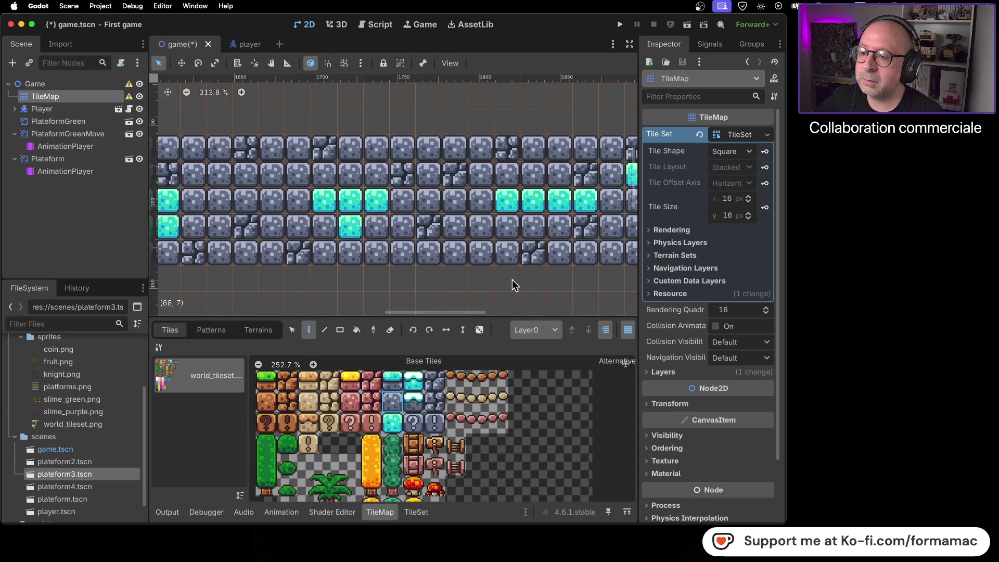
scroll(437, 247, down, 5)
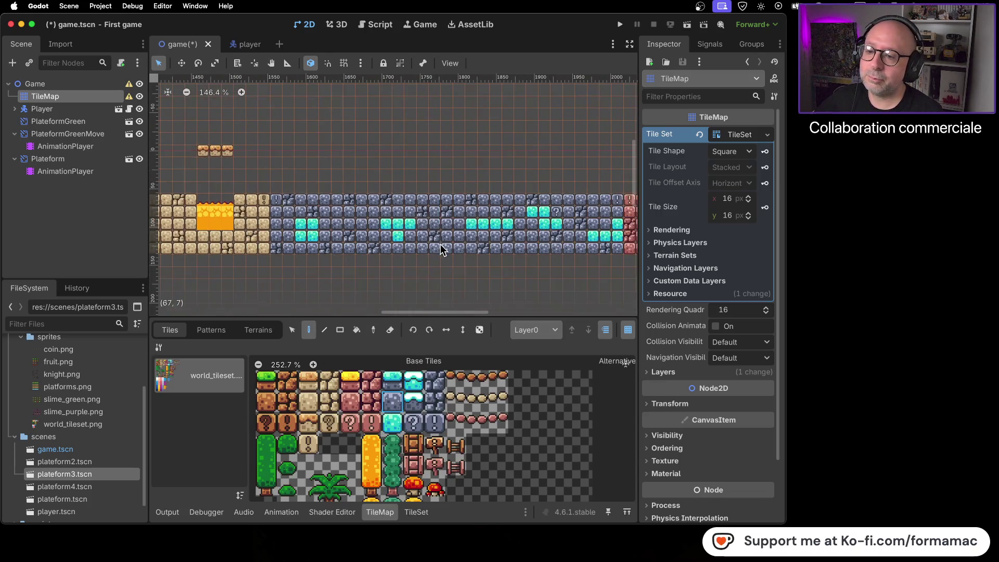
scroll(468, 298, down, 2)
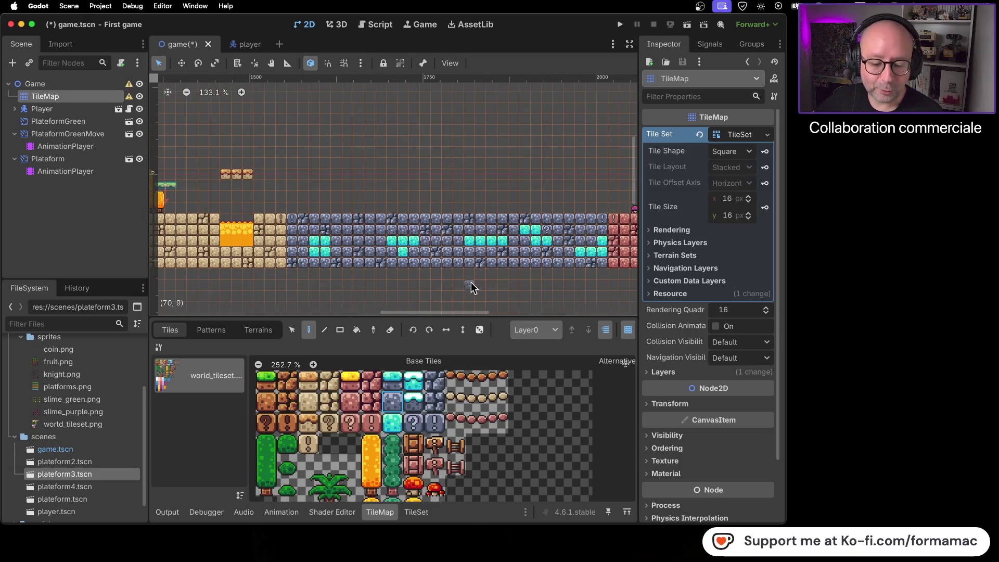
scroll(467, 227, down, 1)
scroll(467, 227, down, 3)
scroll(538, 239, right, 5)
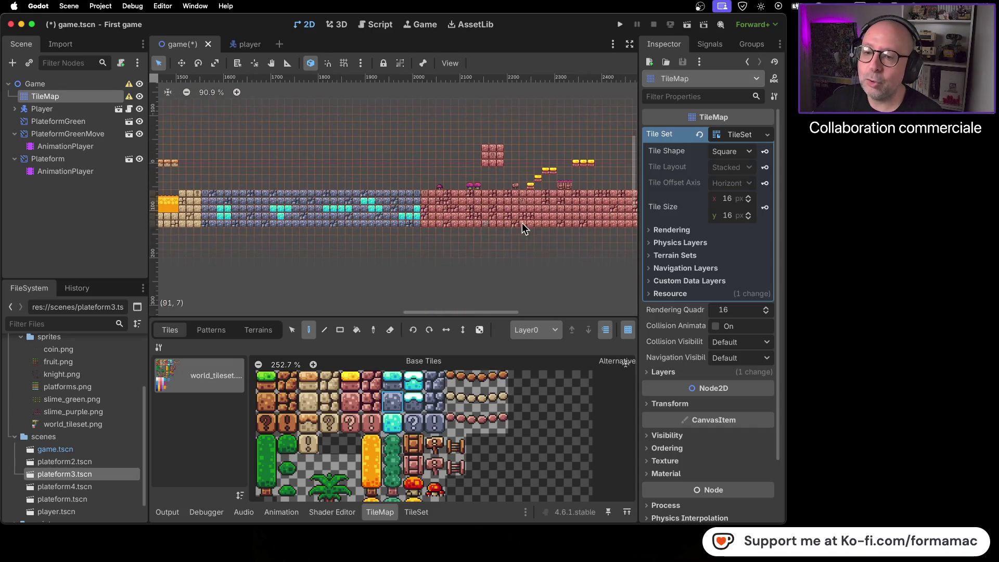
Step: Pan and zoom across the level to review it section by section
scroll(404, 247, left, 8)
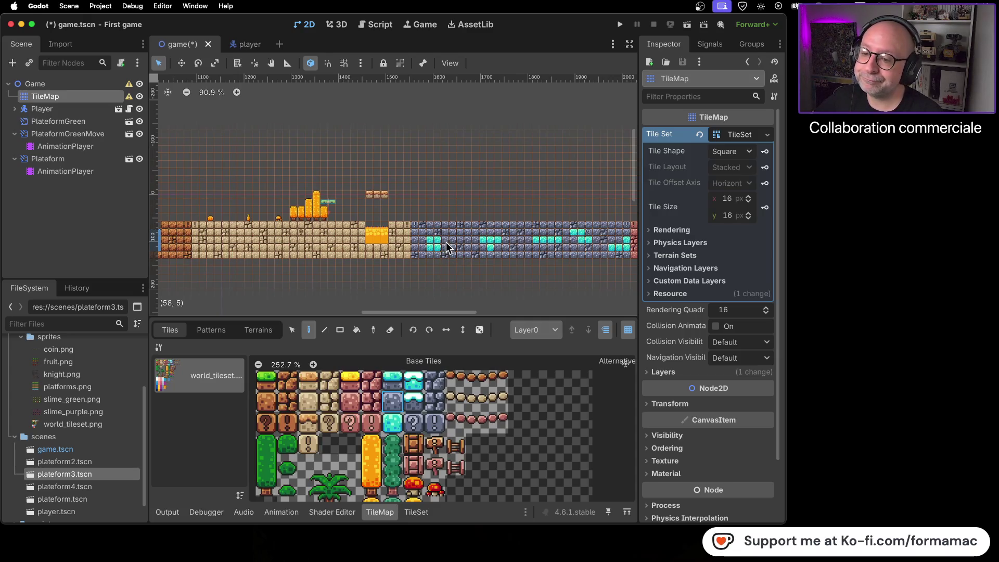
drag(467, 227, 414, 221)
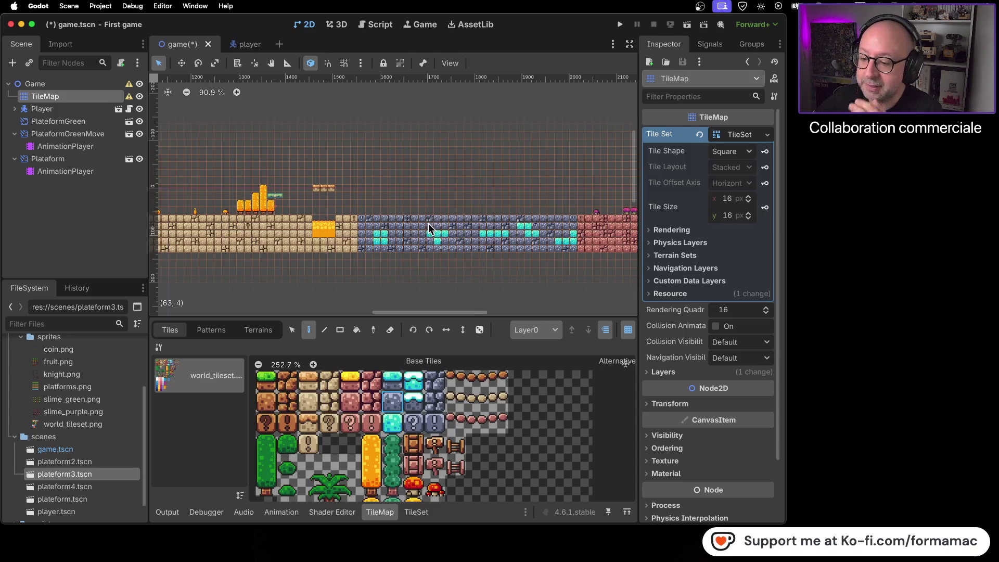
scroll(421, 432, down, 2)
scroll(422, 432, down, 5)
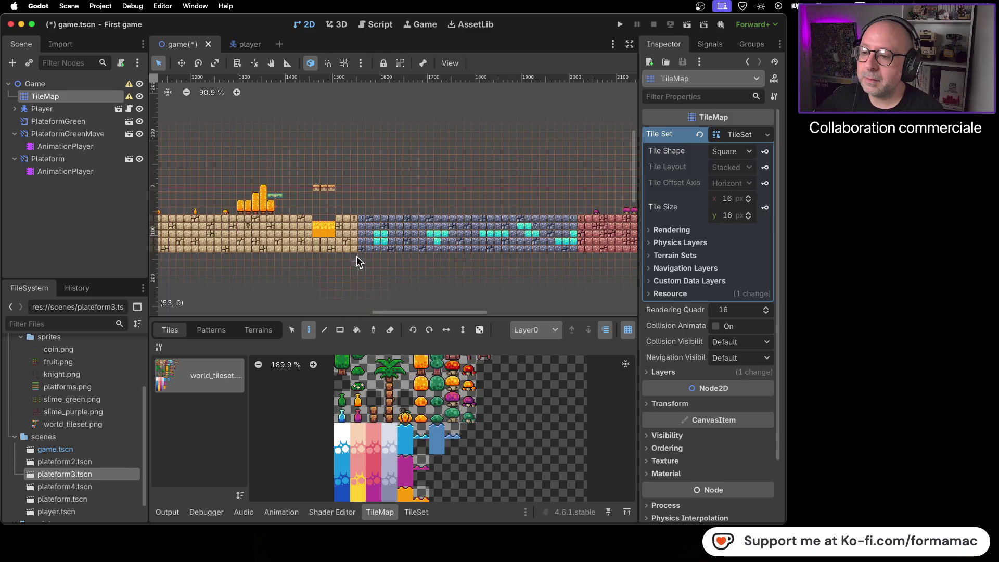
scroll(357, 256, up, 2)
scroll(355, 255, left, 5)
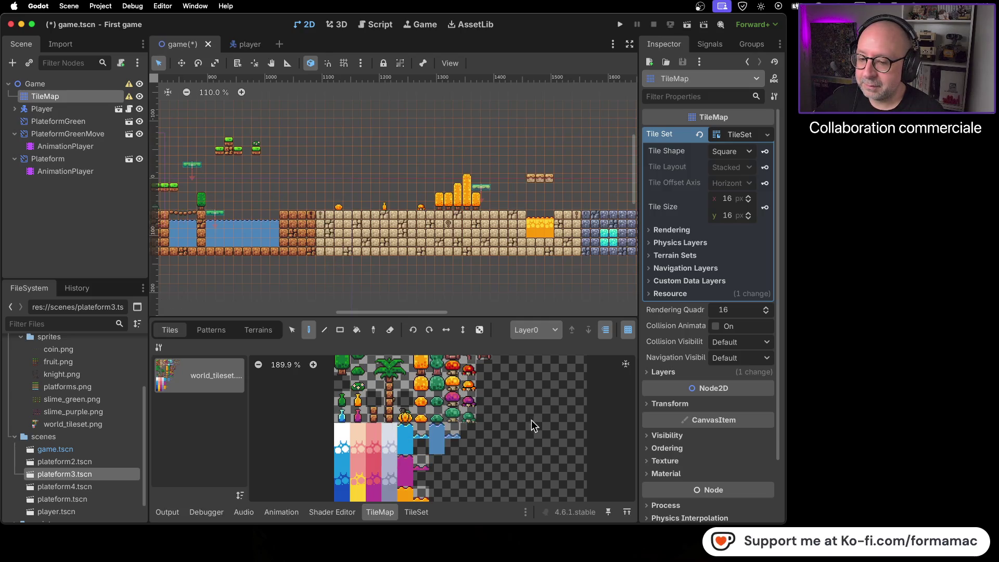
scroll(429, 420, right, 3)
scroll(492, 420, up, 2)
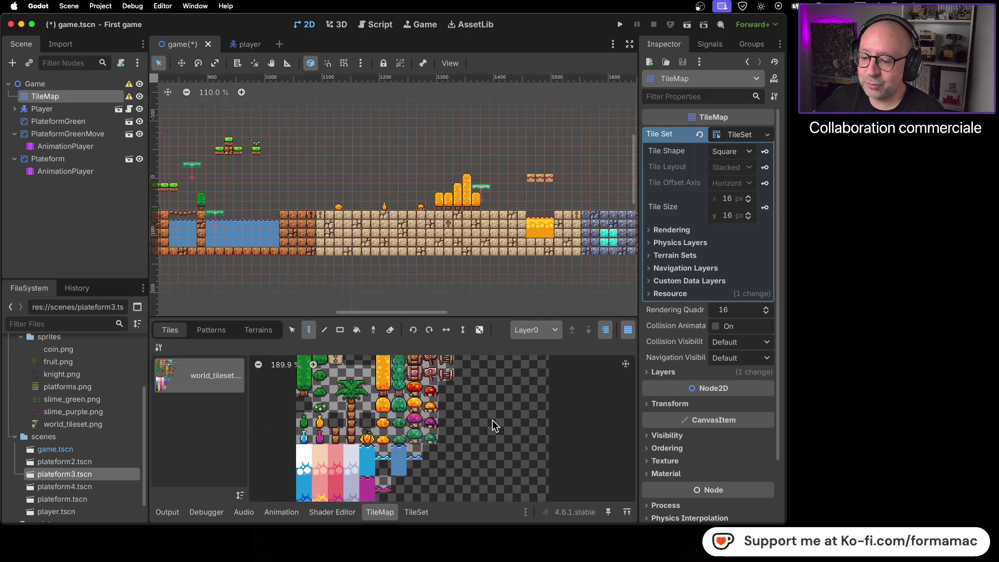
scroll(478, 257, down, 2)
scroll(479, 257, right, 5)
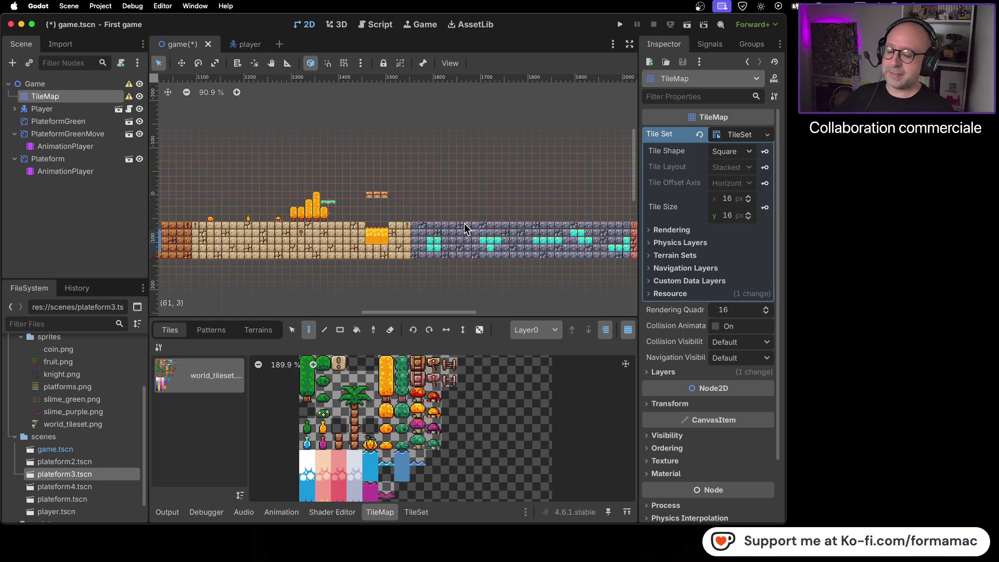
scroll(393, 200, right, 5)
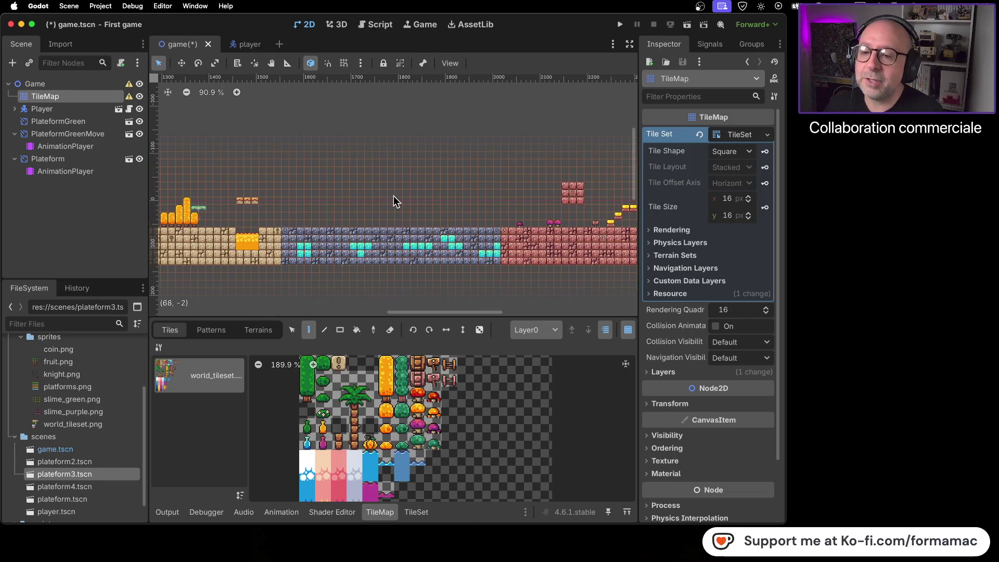
Step: Pan toward the red platforms and zoom out to about 42% to see the whole level
drag(458, 211, 361, 208)
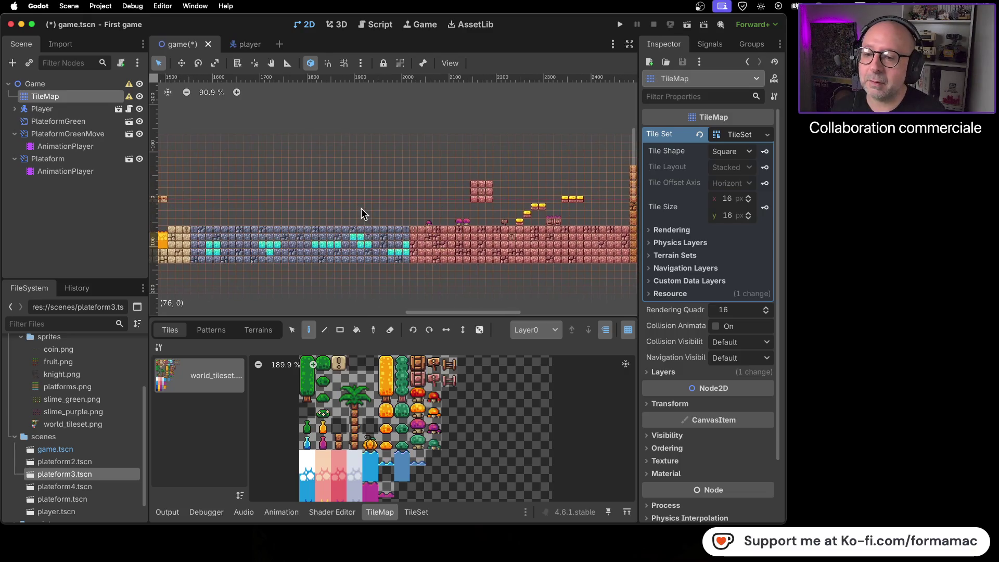
scroll(385, 208, right, 3)
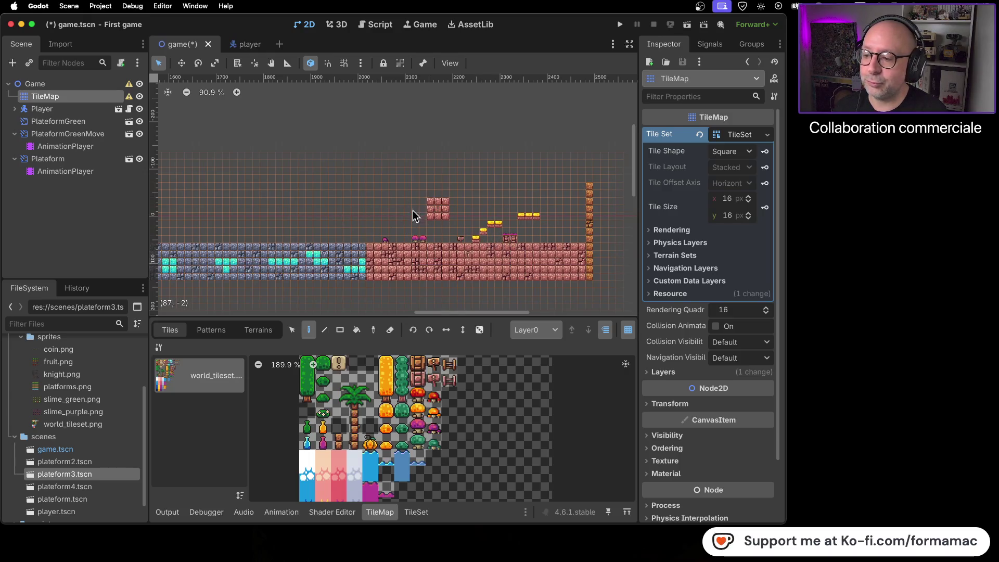
scroll(560, 217, up, 5)
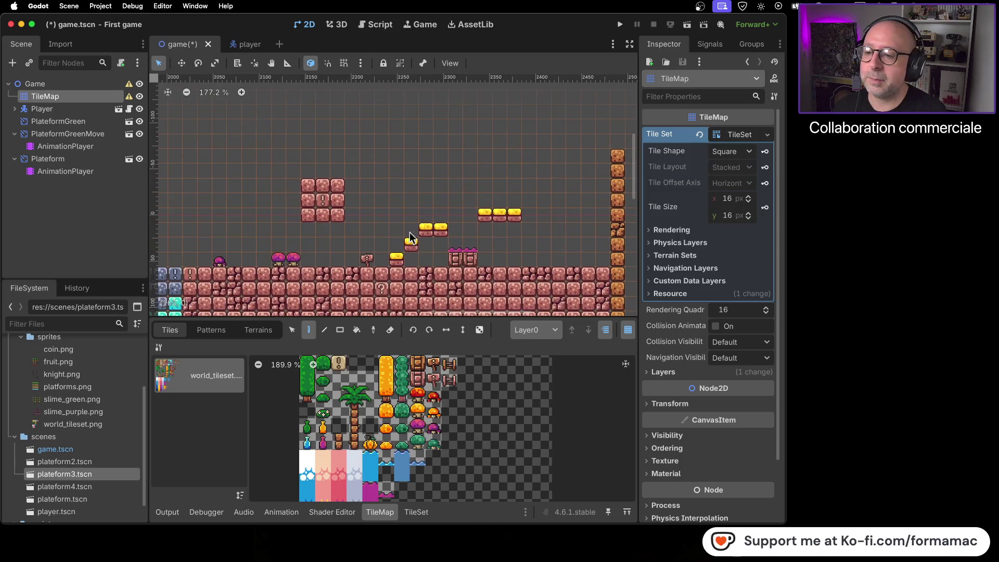
scroll(302, 216, down, 1)
scroll(485, 214, left, 5)
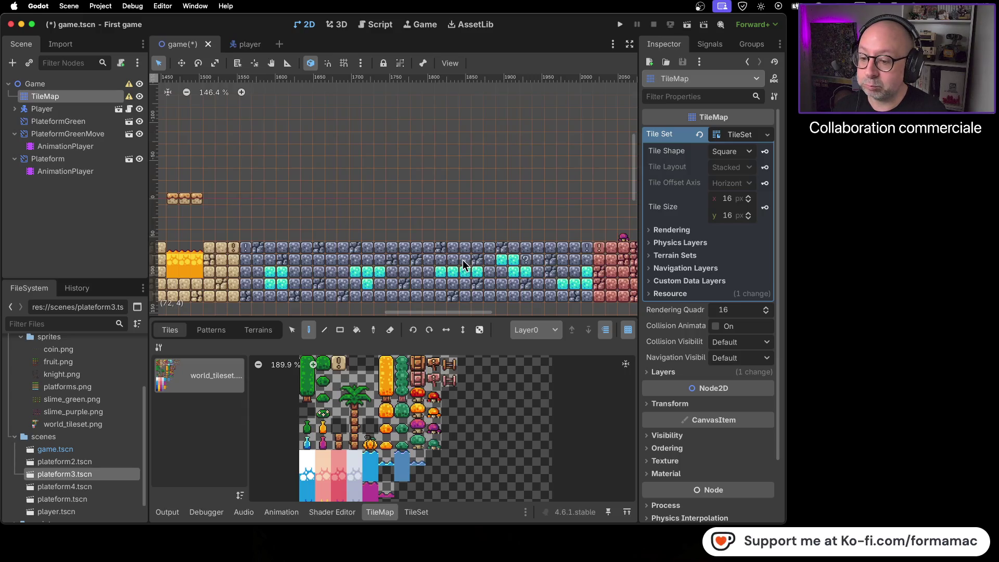
mouse_move(537, 269)
mouse_down()
mouse_move(352, 271)
mouse_move(516, 249)
mouse_up()
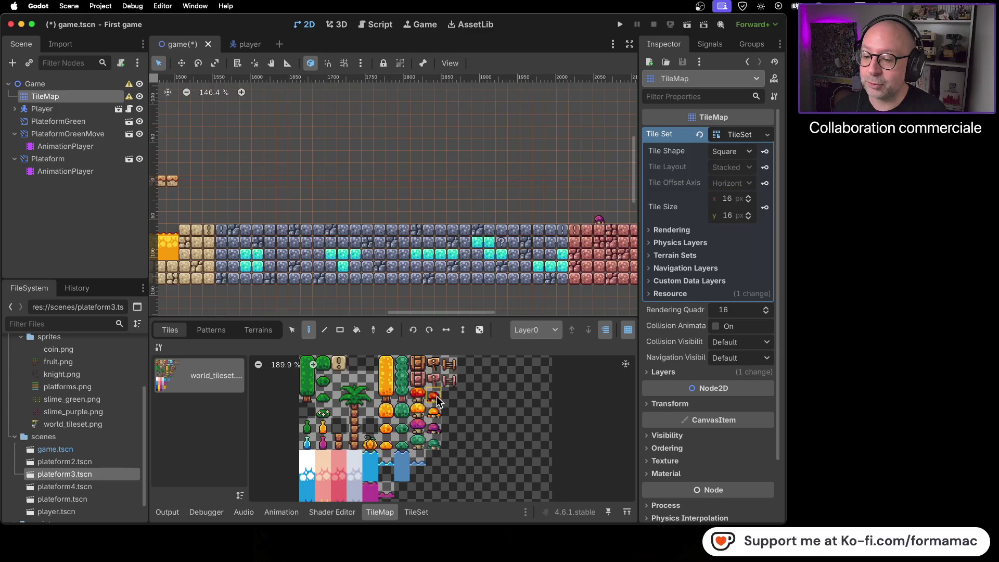
scroll(431, 267, down, 3)
scroll(431, 267, down, 4)
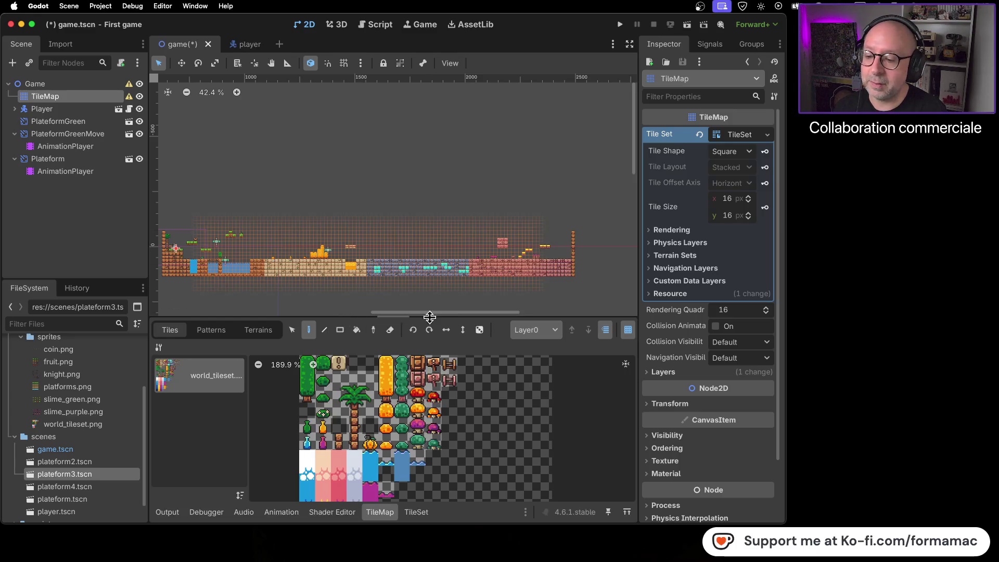
Step: Pick the purple mushroom tile from the atlas and zoom into the stone section
scroll(424, 366, up, 3)
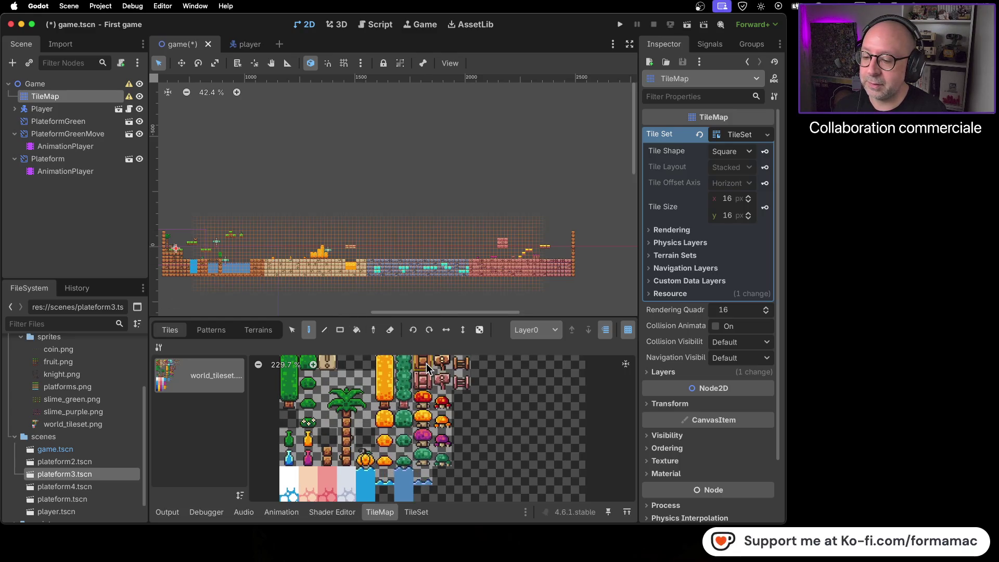
scroll(426, 363, up, 2)
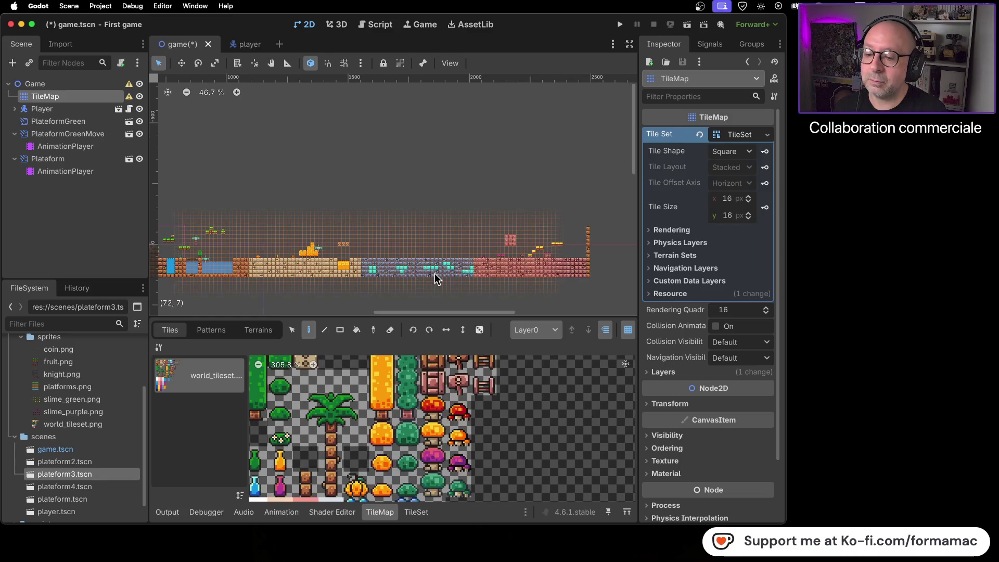
scroll(454, 297, up, 1)
scroll(468, 416, down, 3)
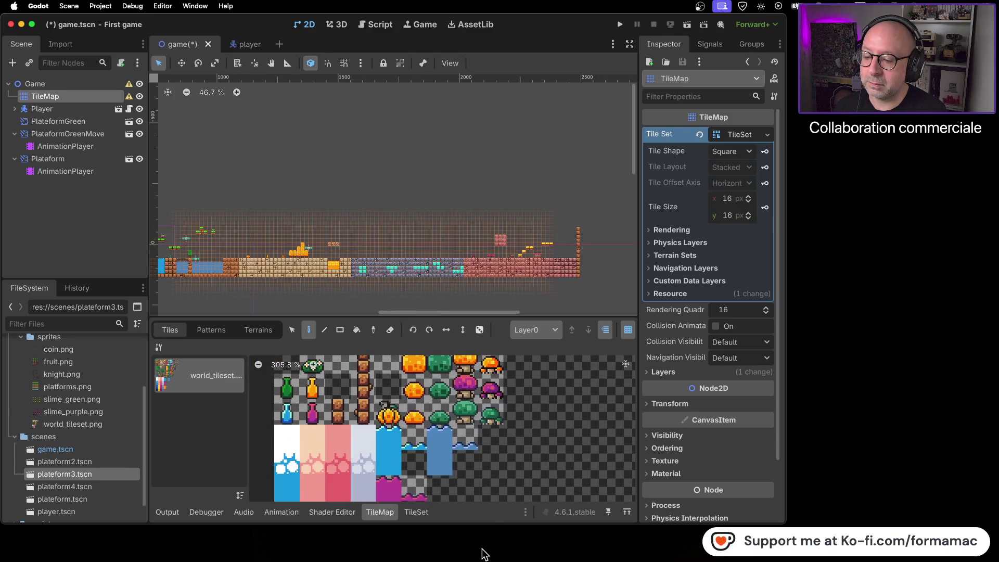
click(459, 387)
scroll(447, 395, down, 1)
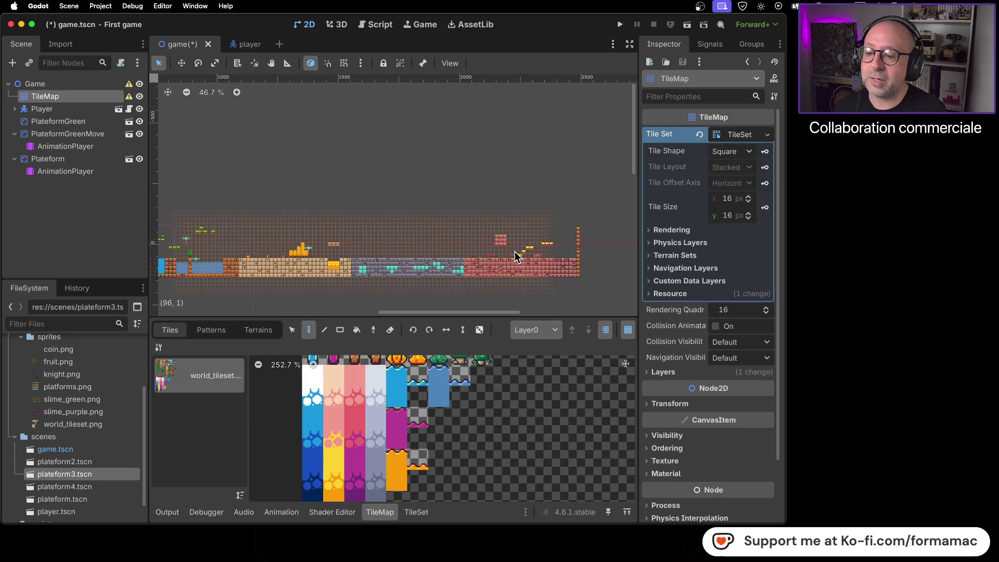
scroll(422, 427, up, 6)
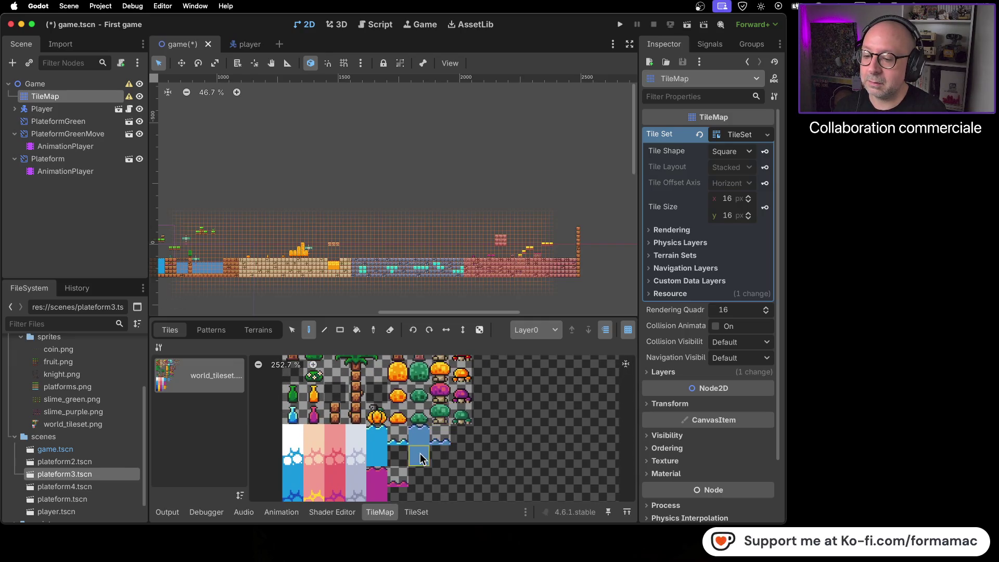
scroll(447, 447, right, 1)
click(440, 441)
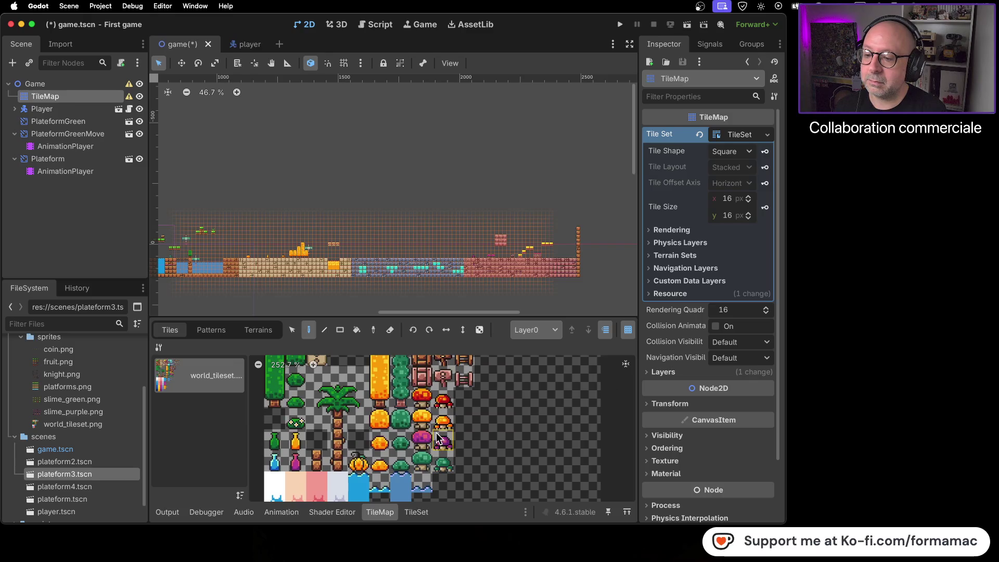
scroll(407, 275, up, 10)
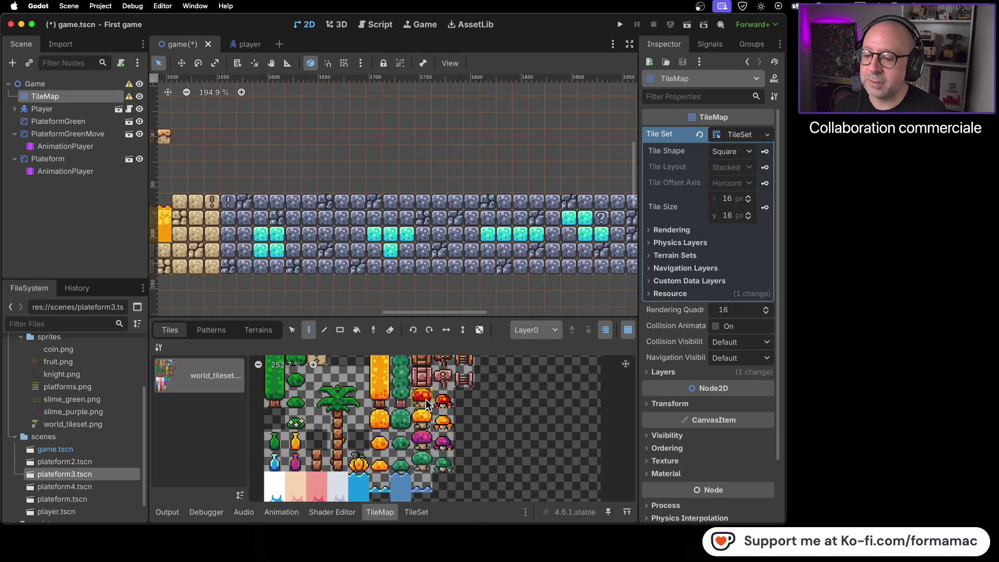
click(443, 400)
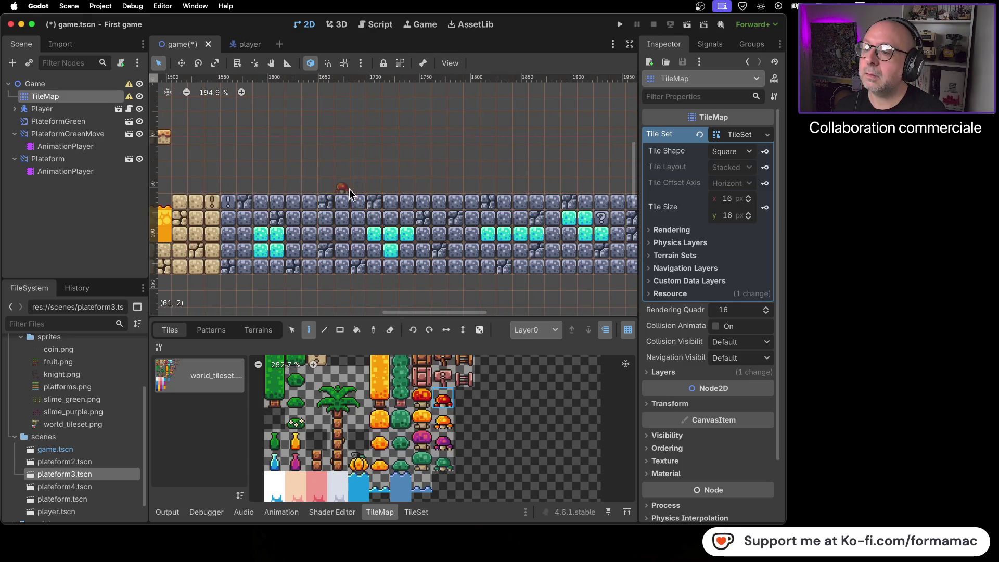
click(313, 191)
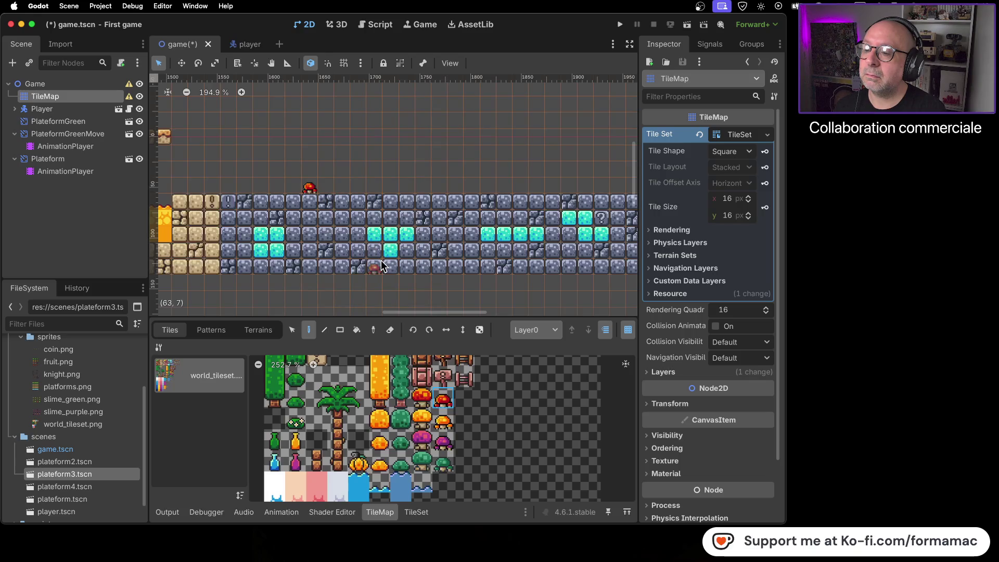
click(405, 188)
click(424, 190)
click(555, 189)
click(421, 397)
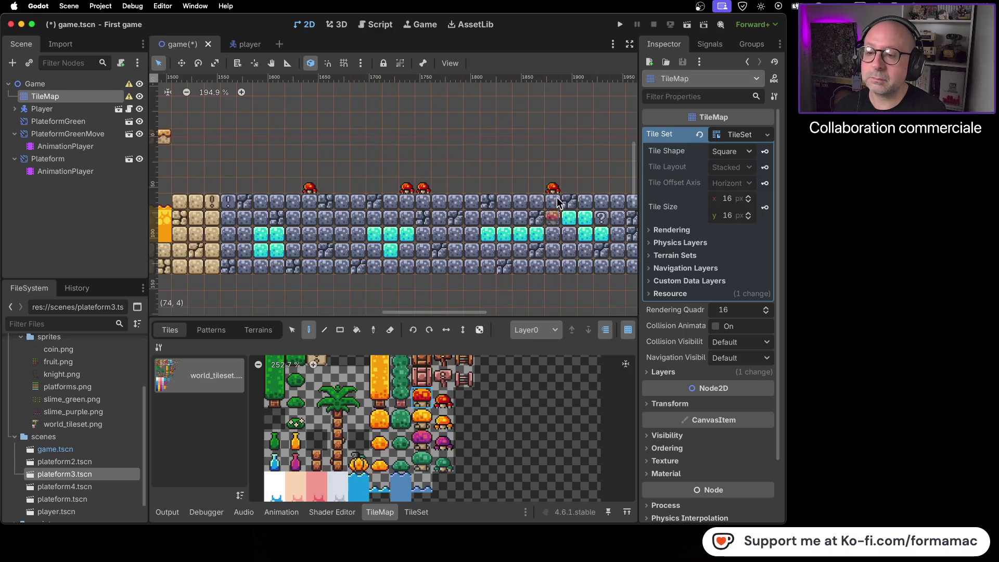
click(538, 187)
scroll(525, 218, down, 3)
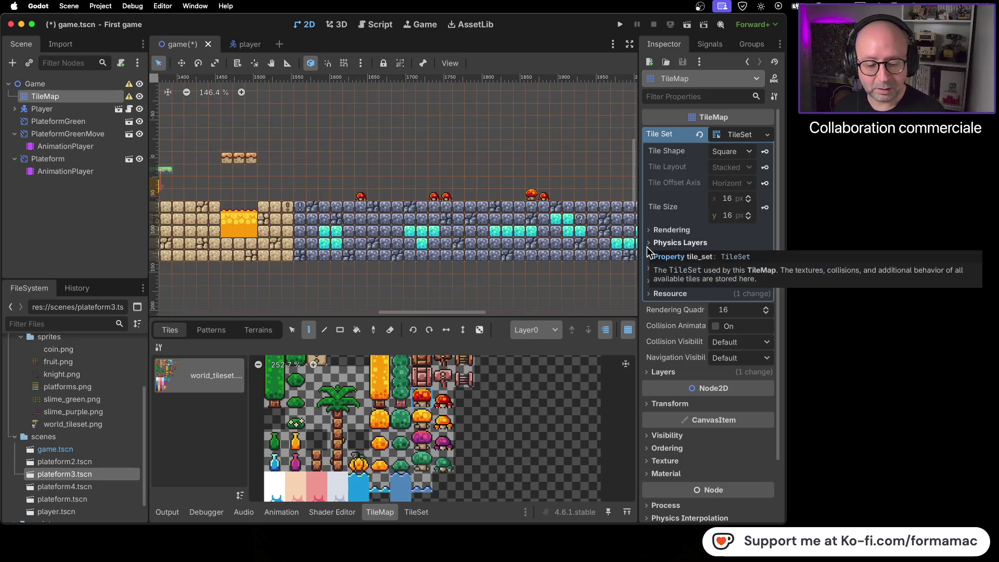
scroll(461, 236, down, 2)
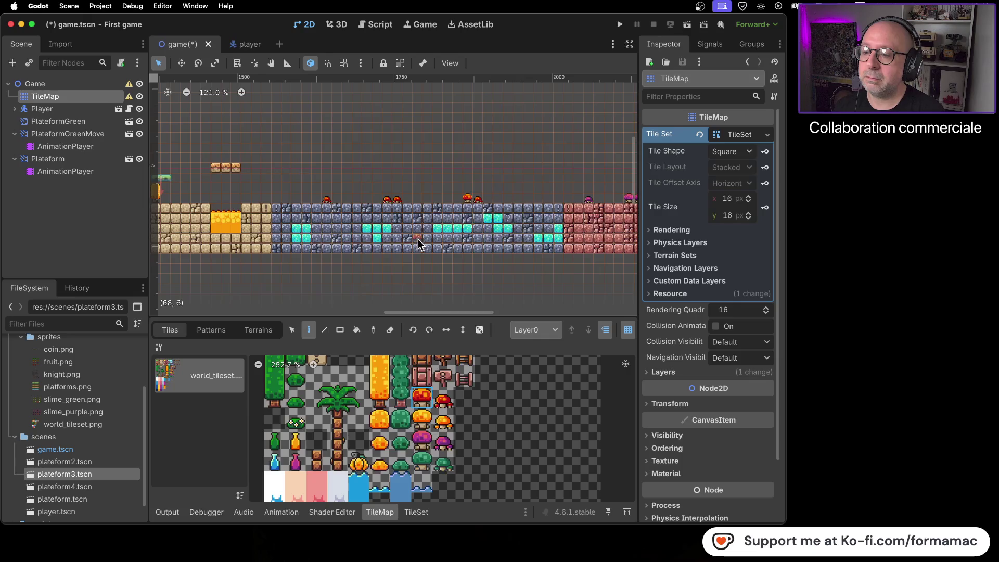
scroll(418, 238, up, 2)
scroll(419, 238, up, 1)
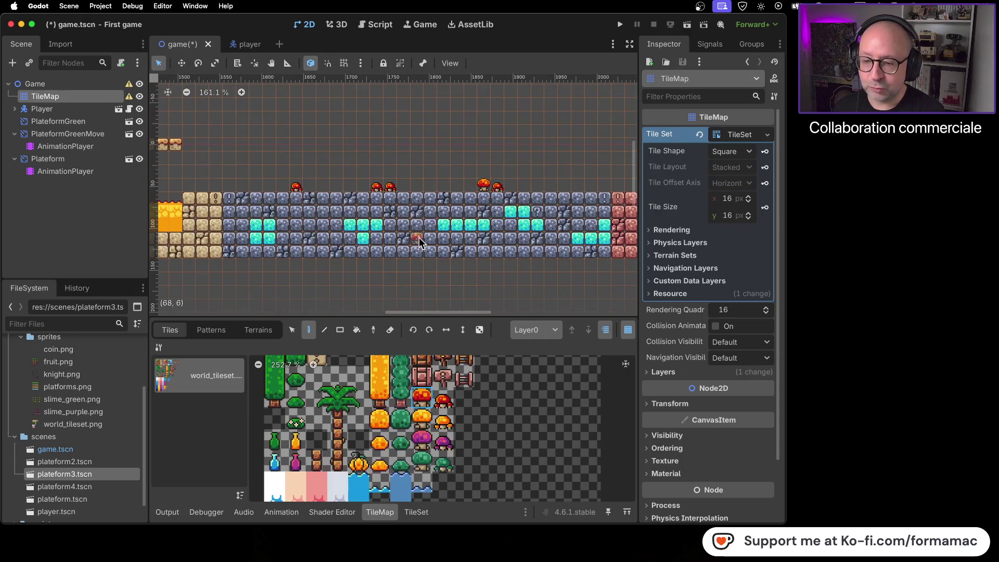
scroll(424, 223, up, 3)
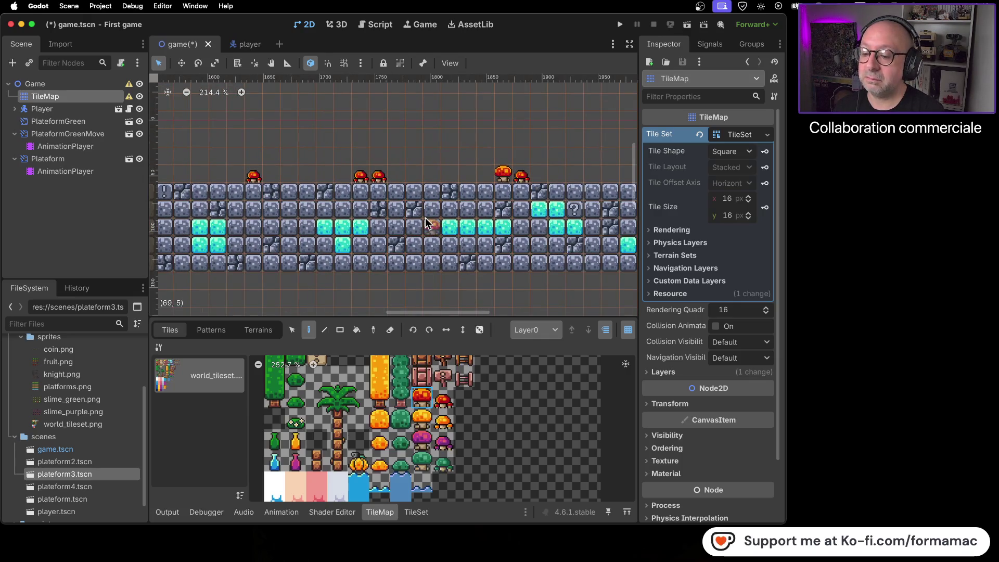
scroll(445, 414, down, 2)
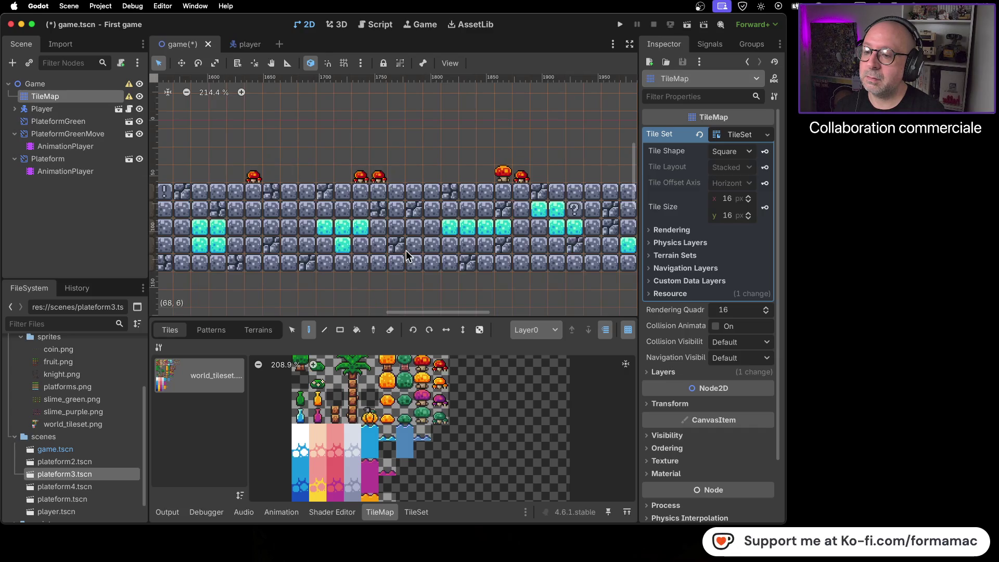
Step: Erase a top-row stone tile and paint blue water tiles into the gap
right_click(430, 193)
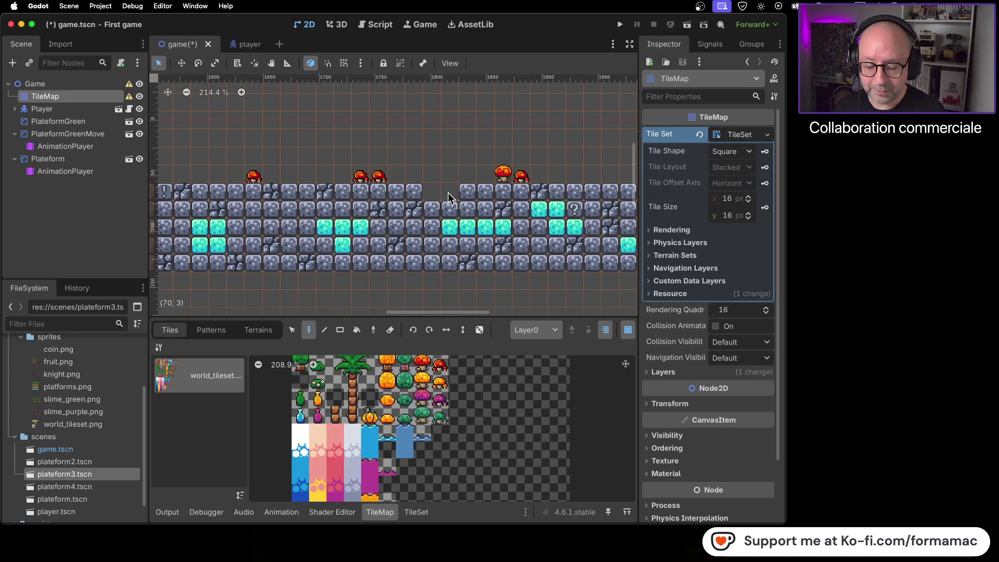
click(406, 438)
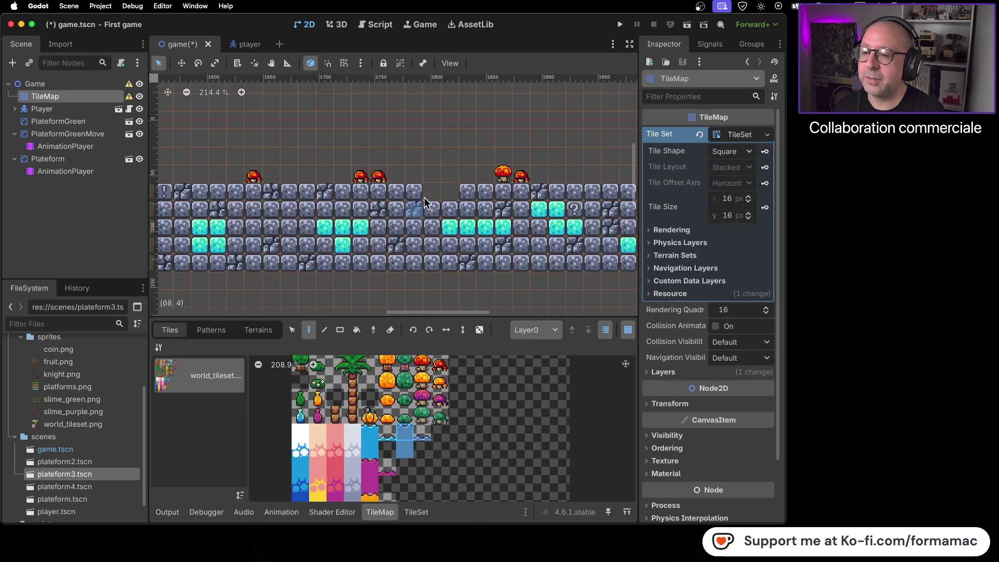
drag(431, 192, 450, 193)
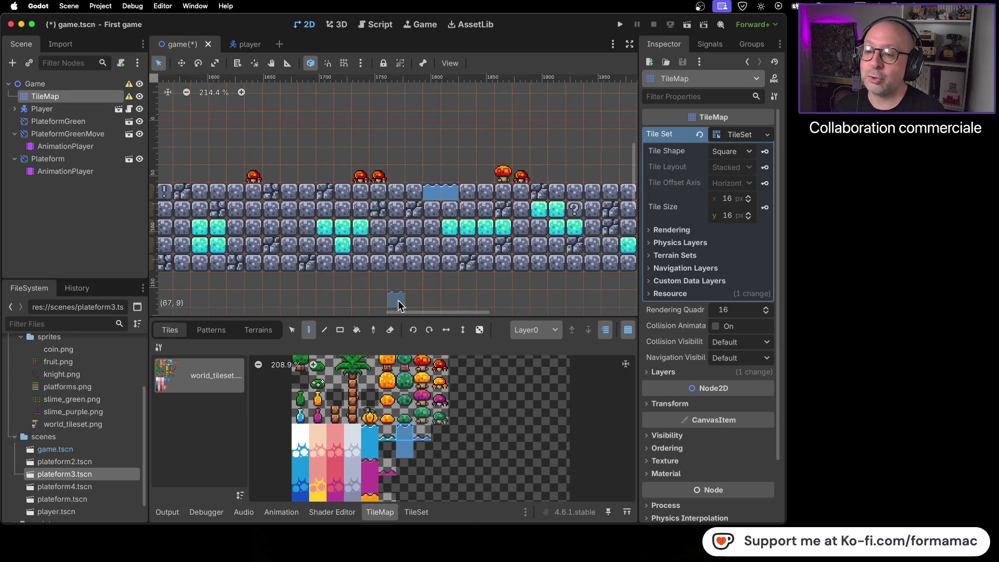
scroll(401, 292, down, 2)
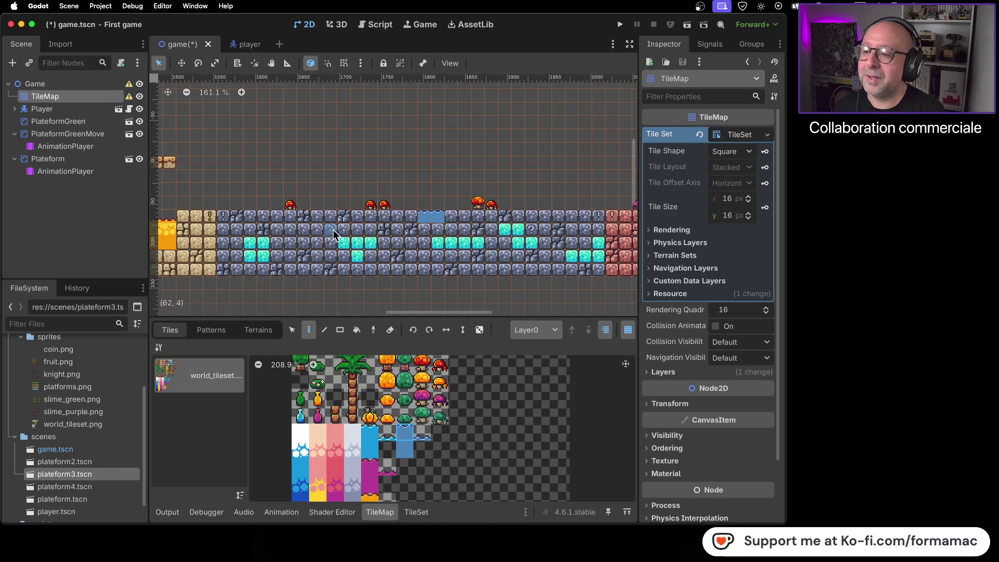
Step: Replace more top-row stone tiles with water, forming a one-tile pool and a wider pool
right_click(317, 217)
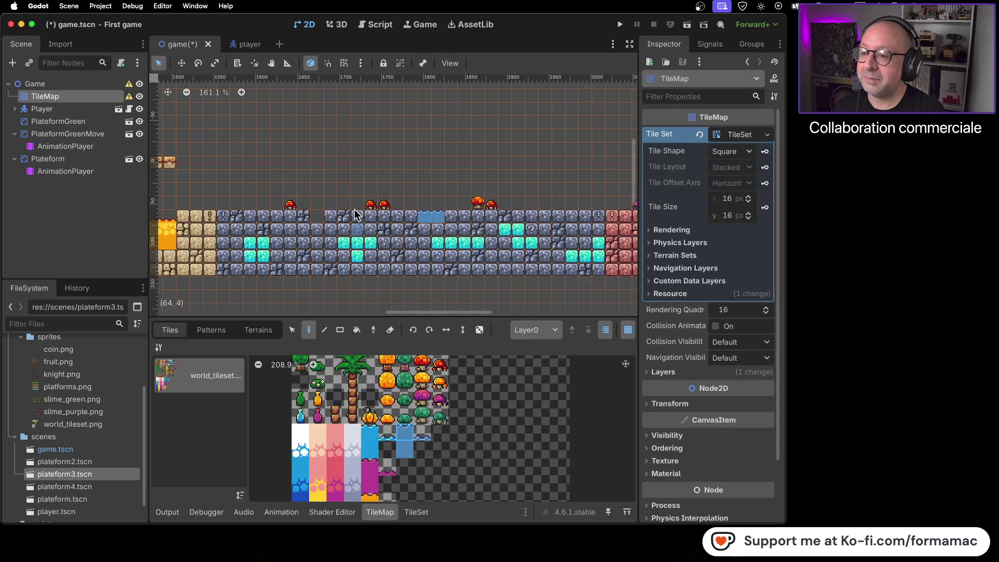
click(322, 217)
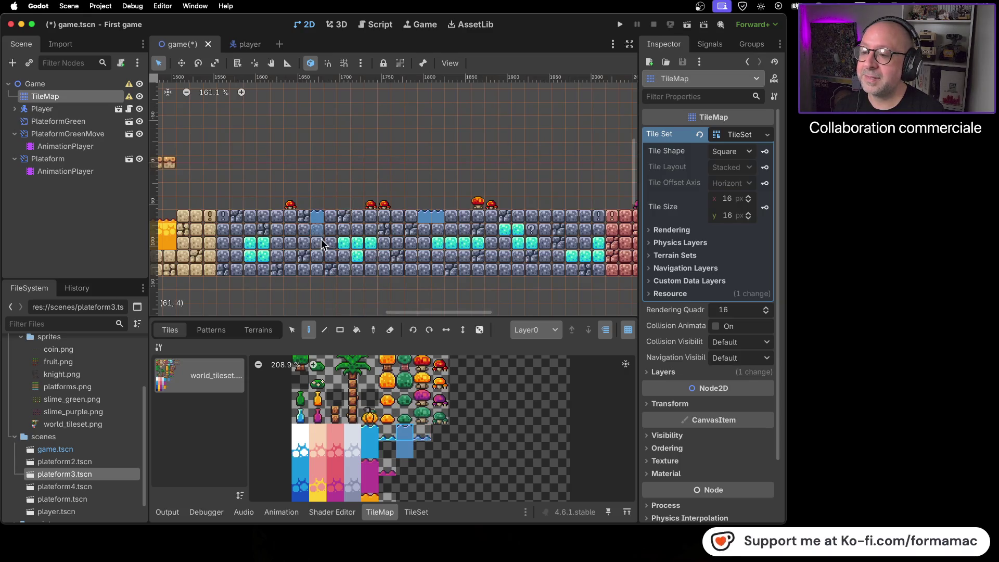
right_click(544, 217)
right_click(558, 217)
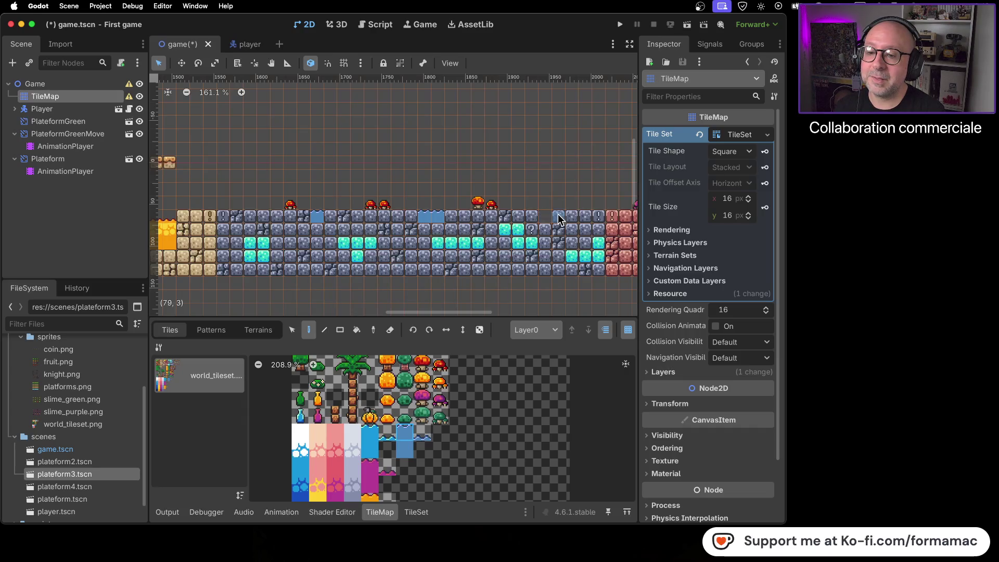
drag(569, 218, 544, 218)
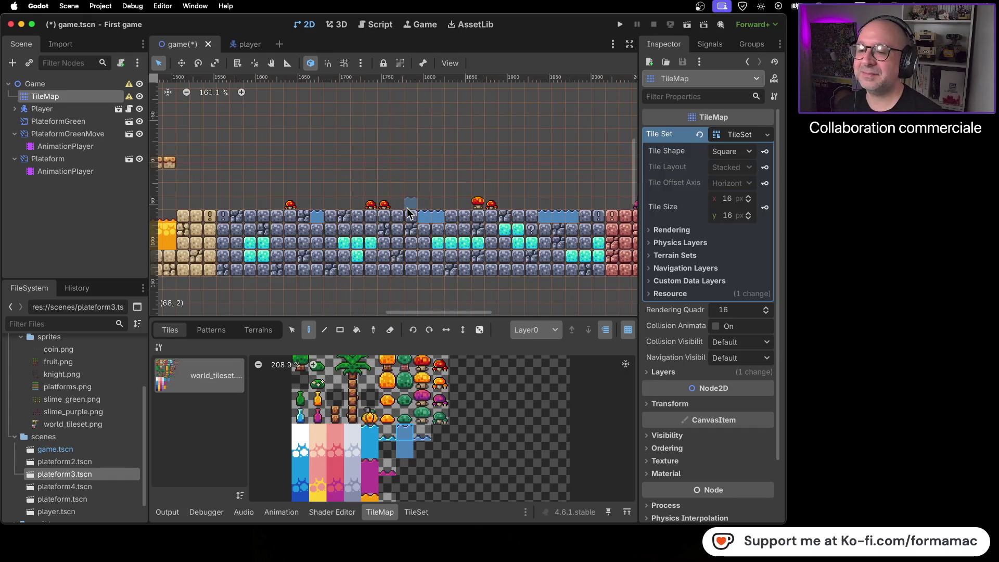
scroll(408, 214, down, 4)
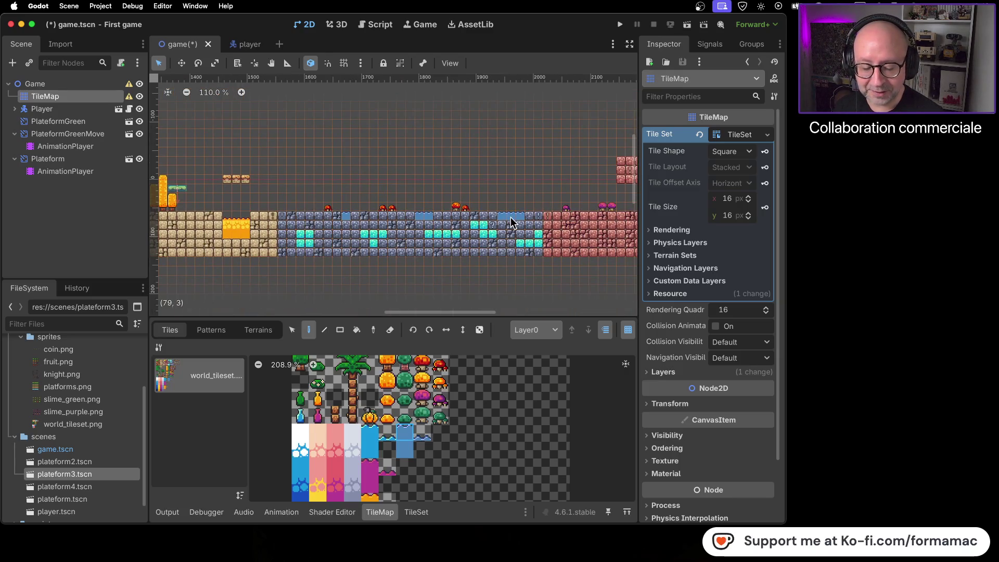
scroll(507, 225, down, 2)
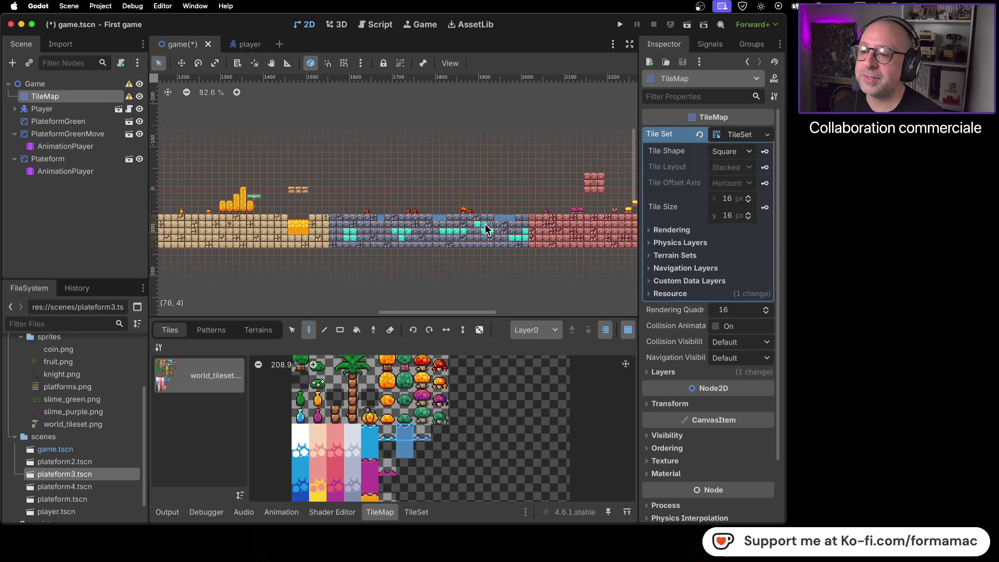
scroll(441, 224, up, 3)
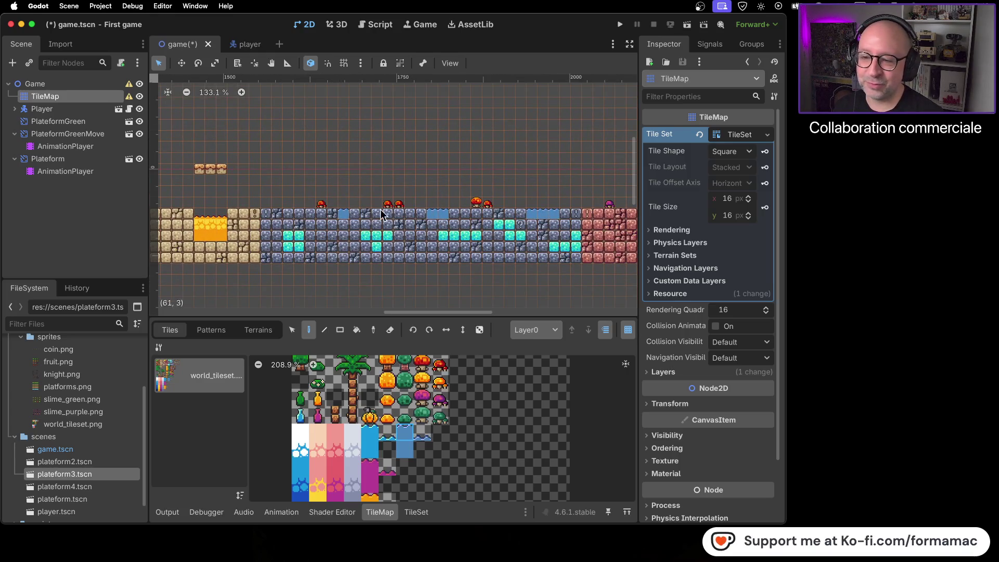
scroll(377, 238, up, 2)
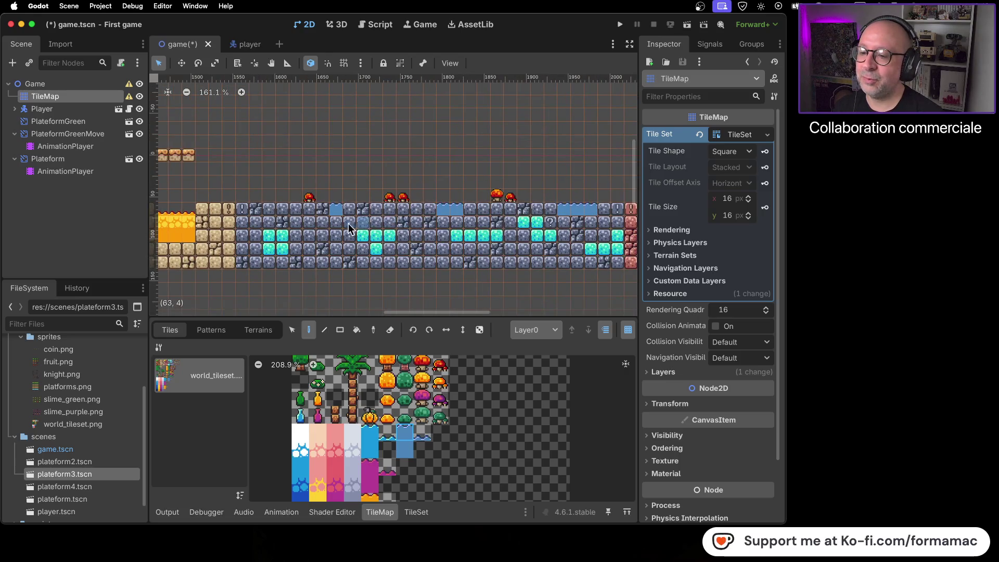
drag(486, 227, 336, 229)
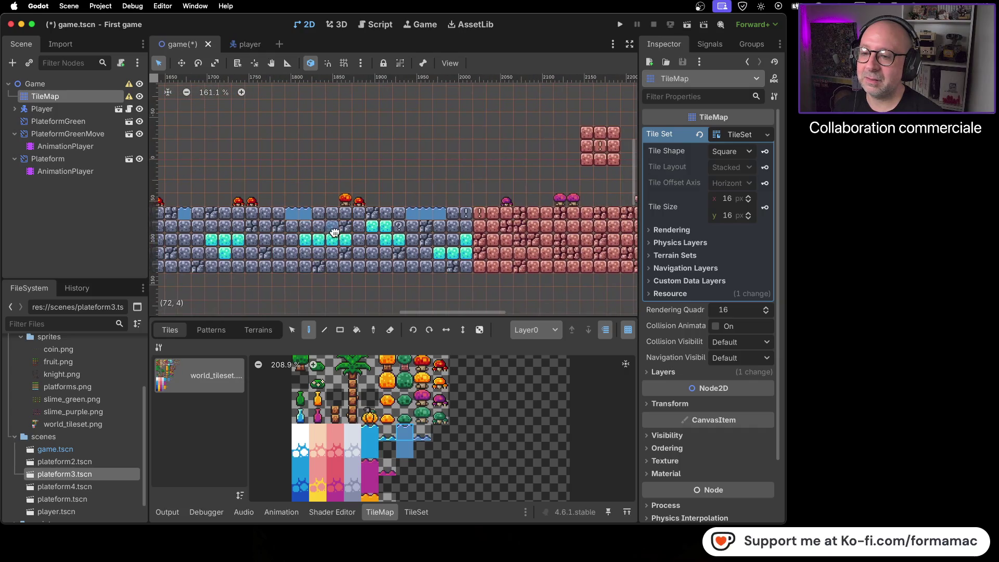
scroll(314, 232, right, 2)
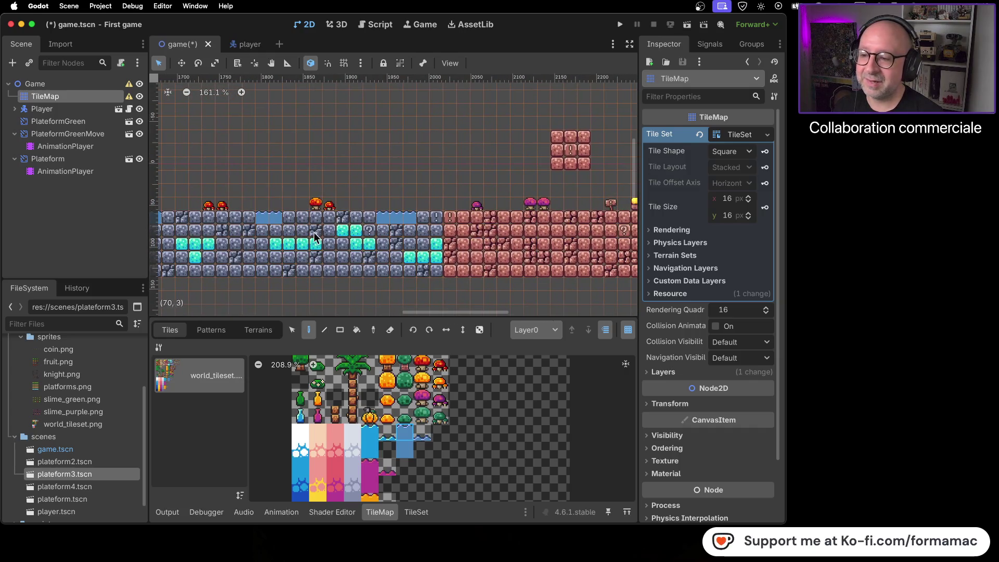
drag(489, 248, 341, 232)
scroll(472, 217, left, 8)
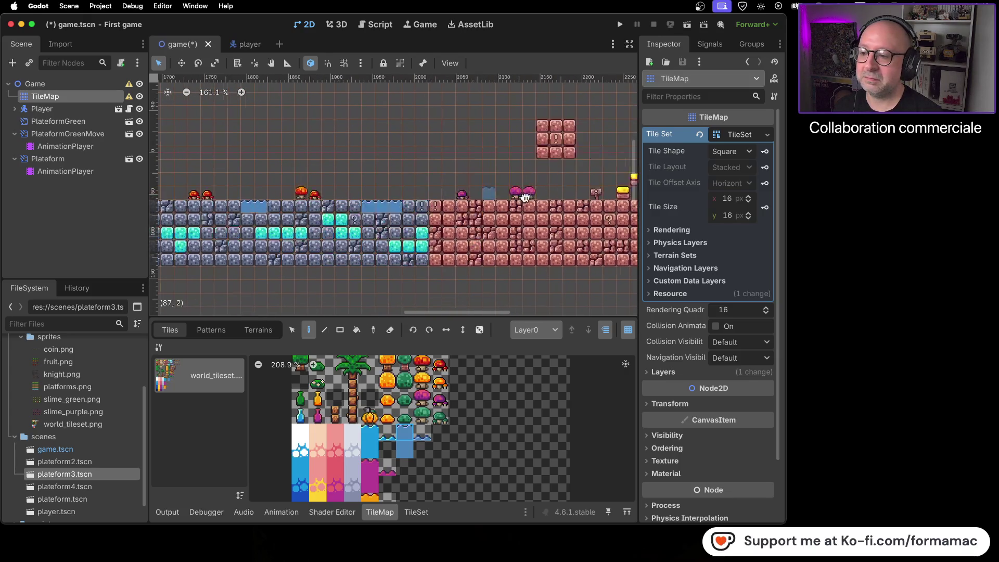
scroll(416, 180, left, 5)
scroll(441, 361, down, 2)
scroll(441, 361, up, 5)
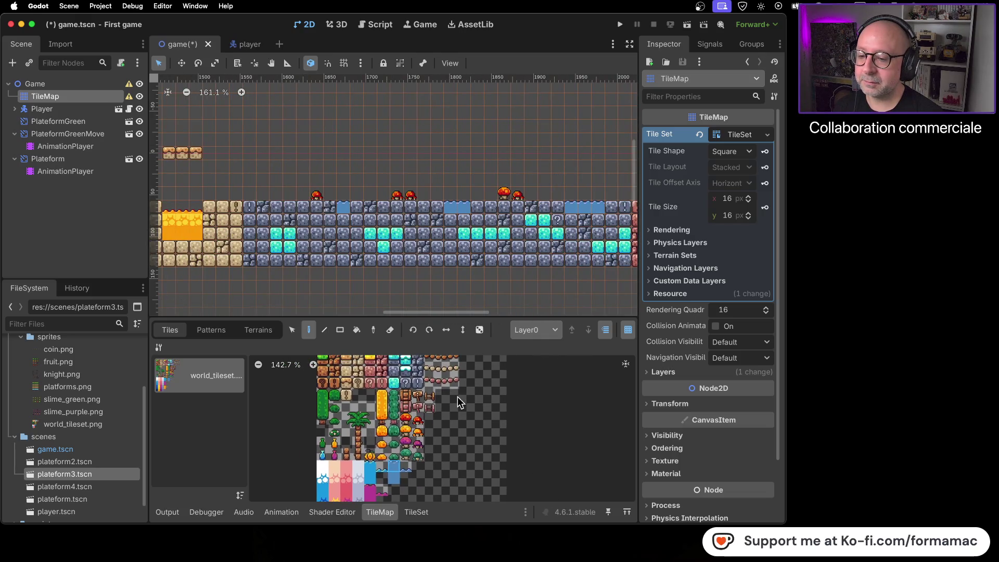
Step: Place a small floating cyan block above the stone floor
scroll(479, 438, up, 2)
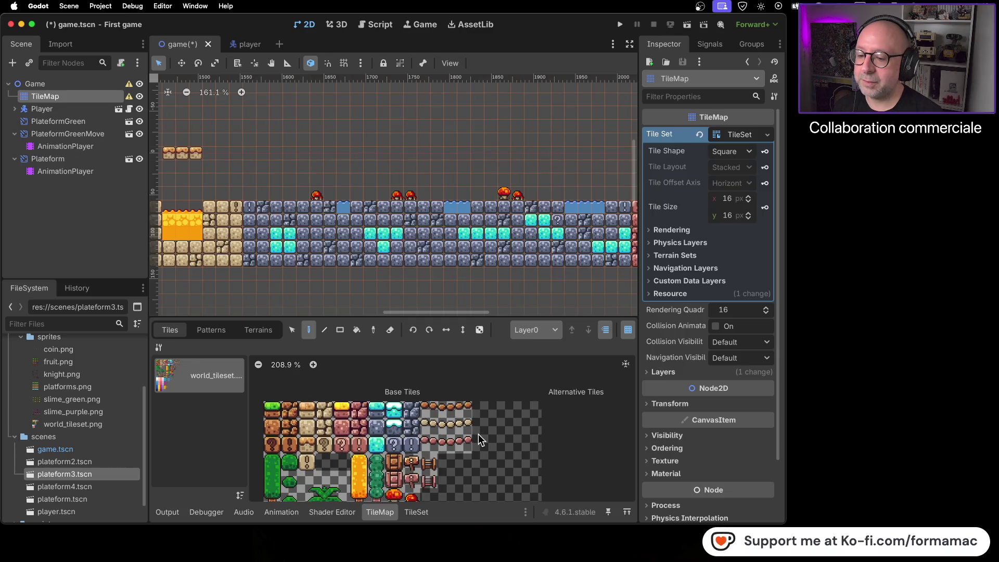
click(378, 407)
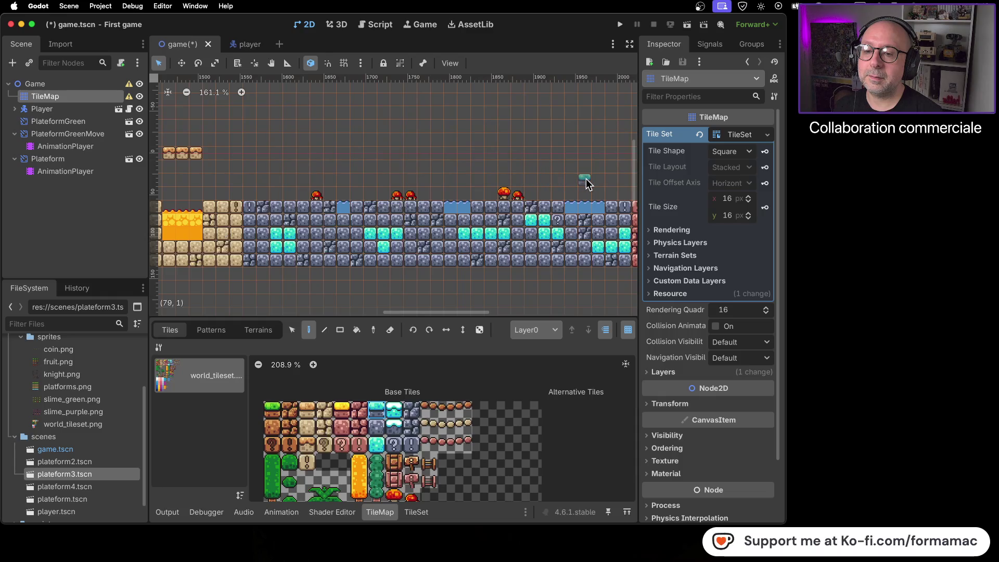
click(556, 179)
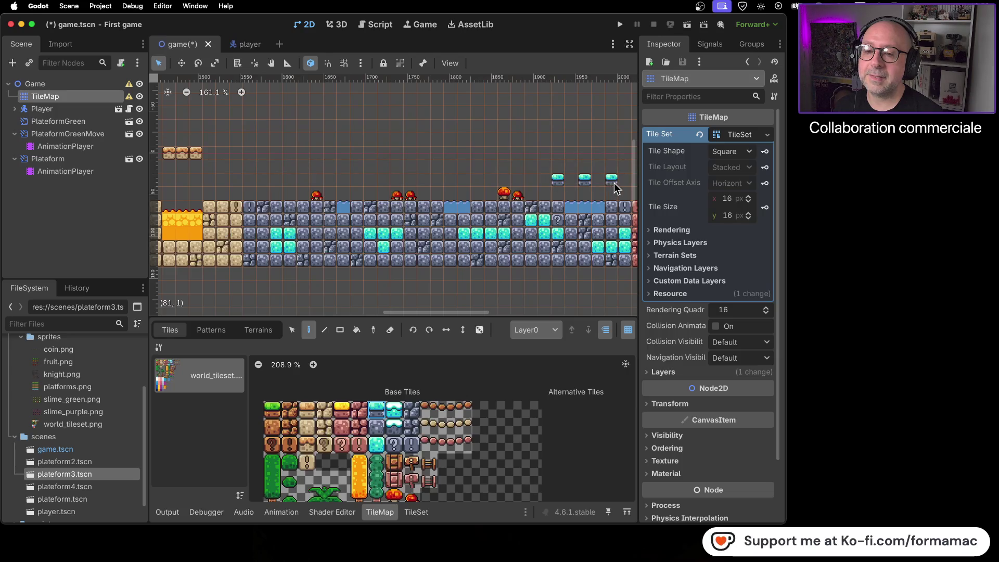
scroll(543, 264, down, 2)
scroll(543, 265, right, 3)
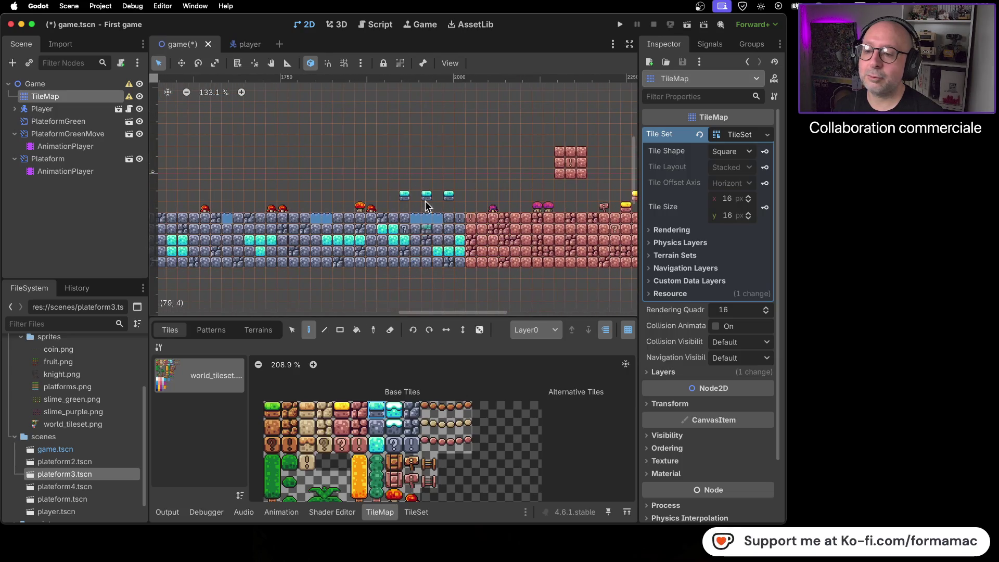
scroll(358, 244, left, 5)
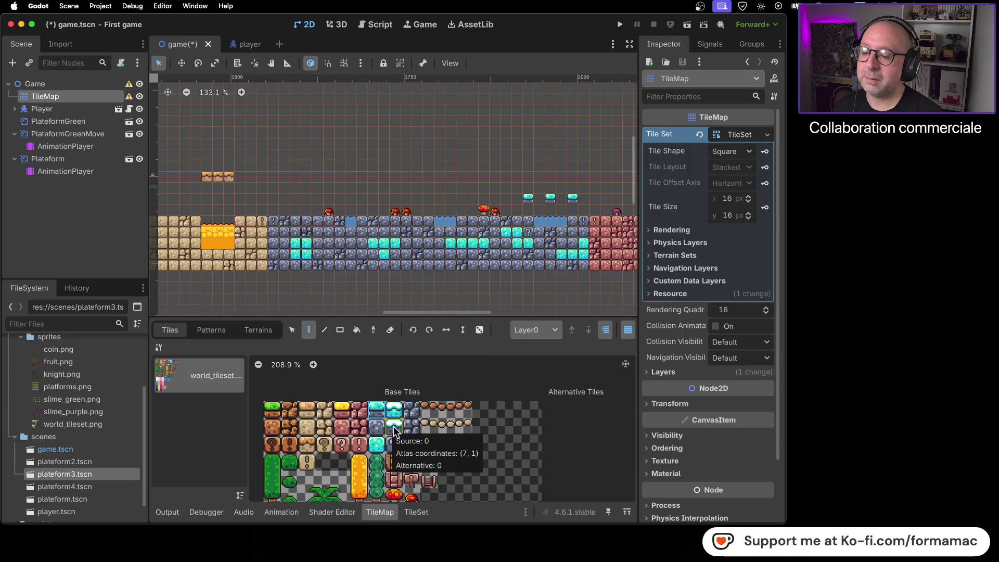
scroll(552, 198, up, 5)
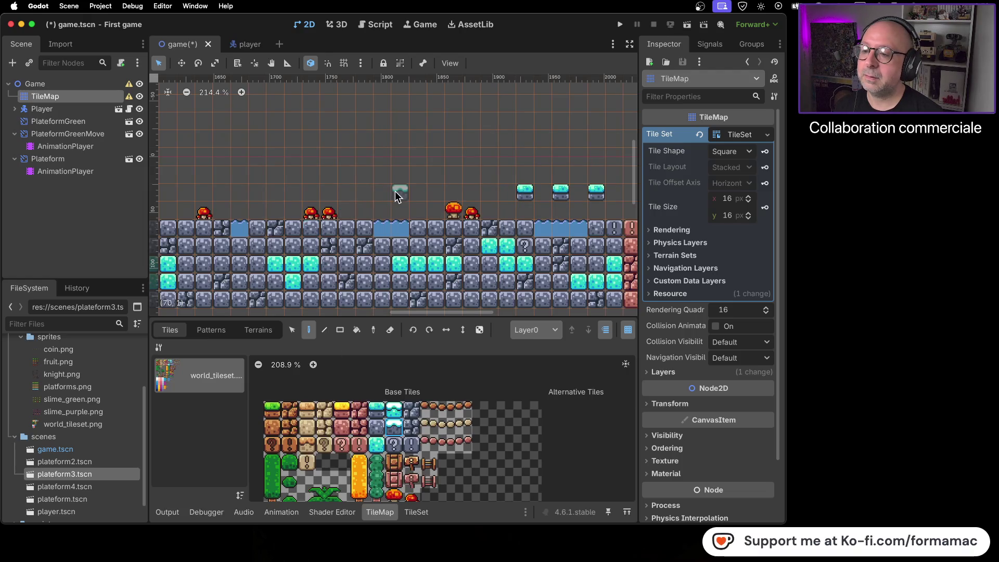
scroll(311, 175, down, 2)
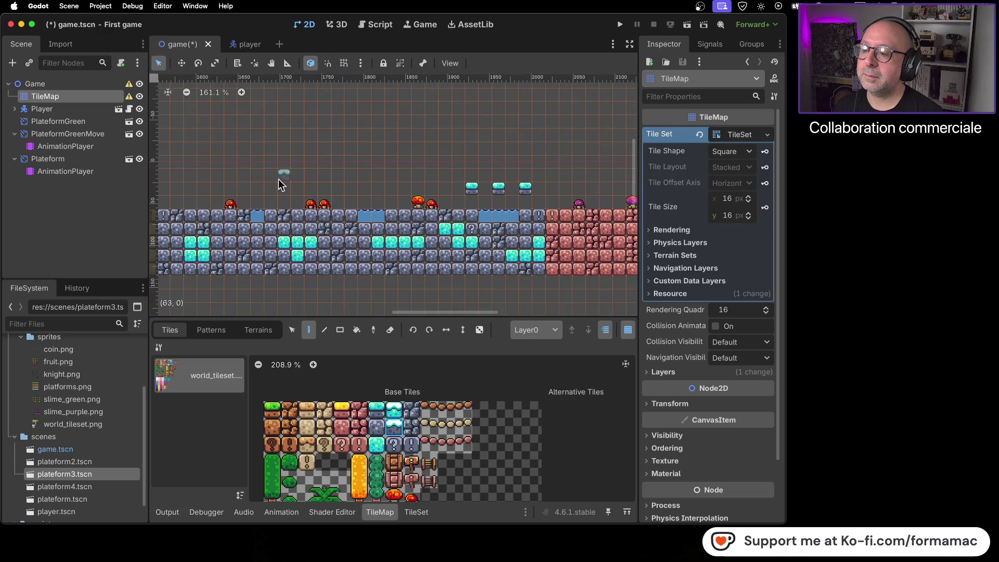
scroll(284, 174, left, 5)
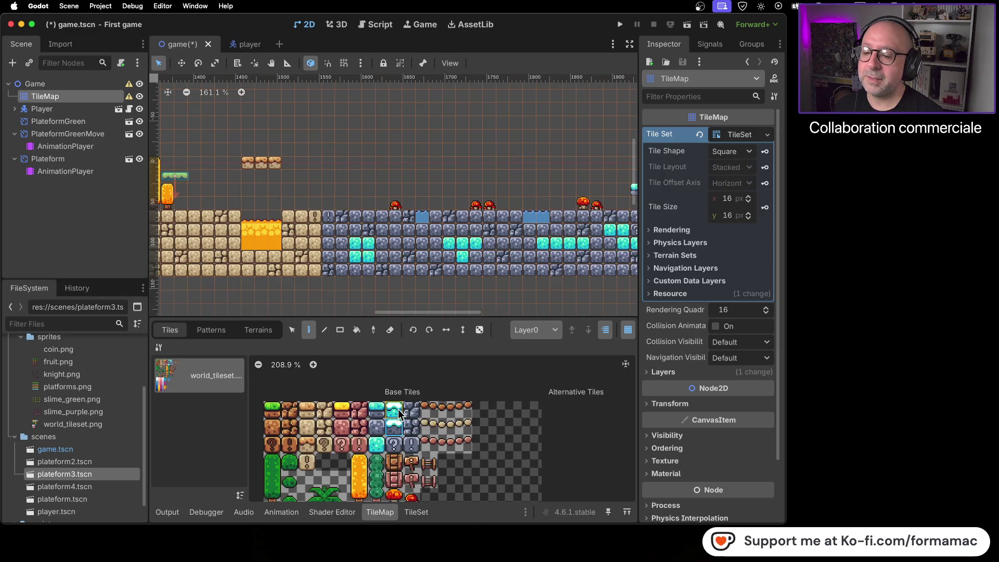
scroll(466, 270, right, 5)
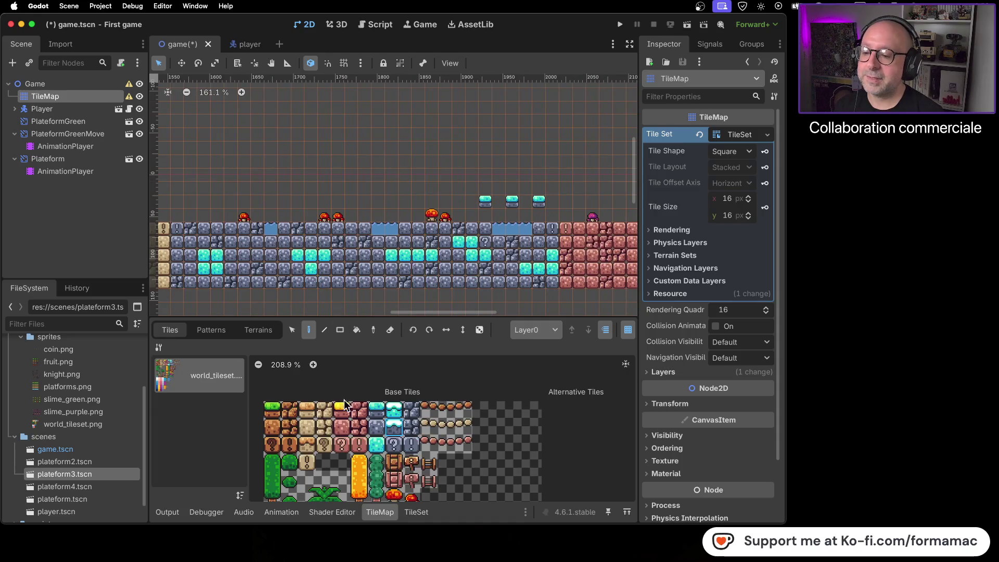
Step: Pick another tile, pan over to the purple stone section and save the scene
click(393, 411)
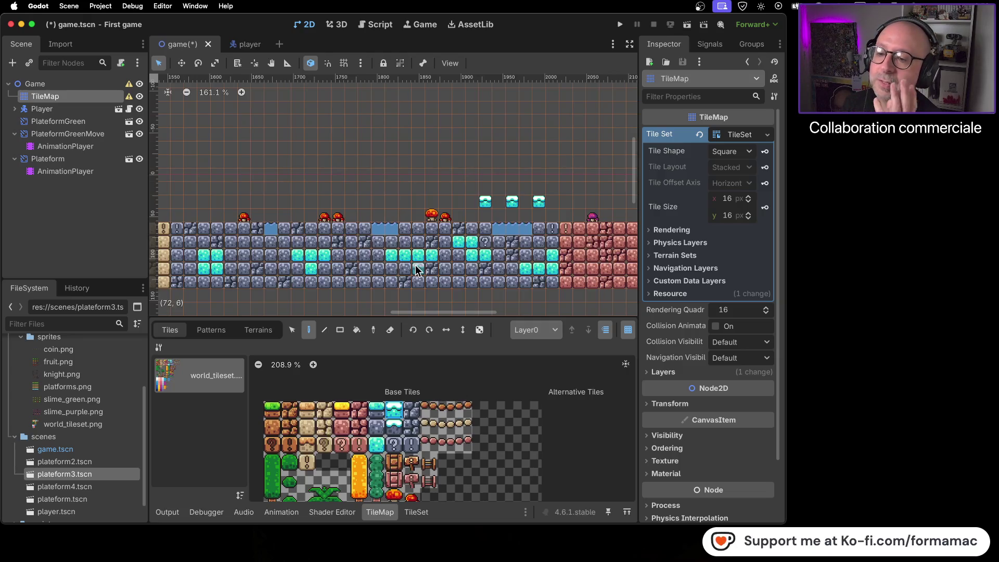
scroll(288, 201, down, 3)
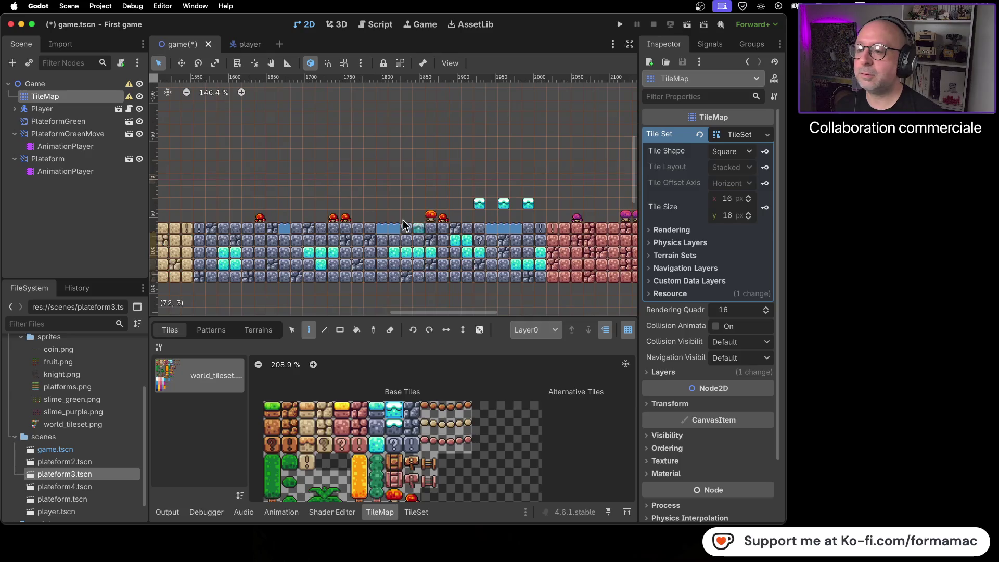
scroll(288, 200, right, 5)
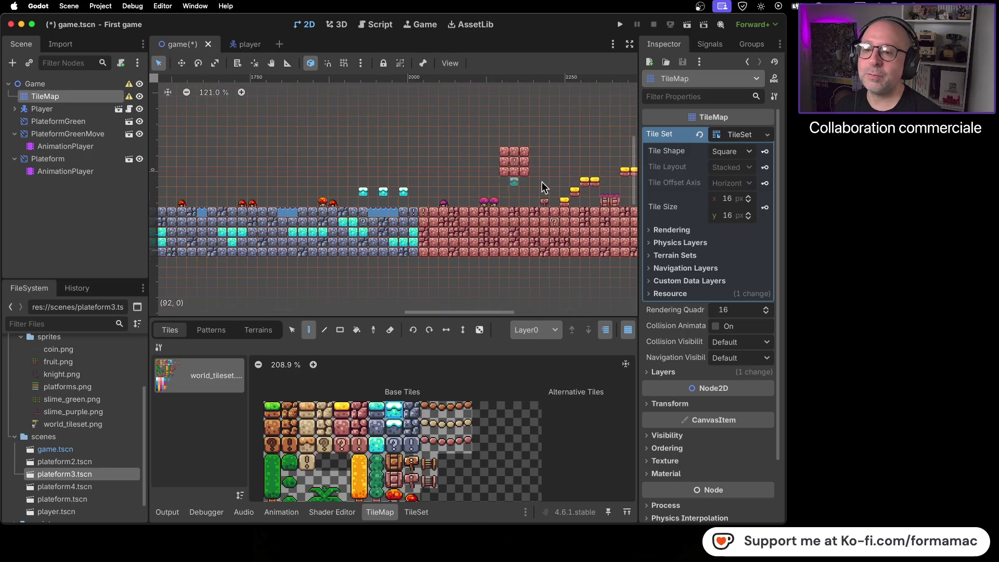
scroll(425, 185, left, 15)
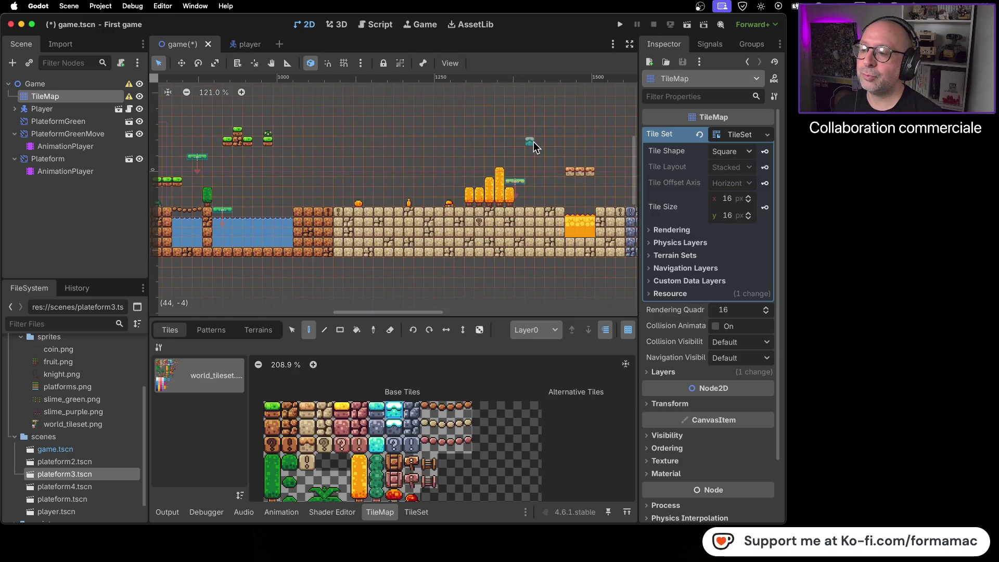
scroll(545, 142, right, 5)
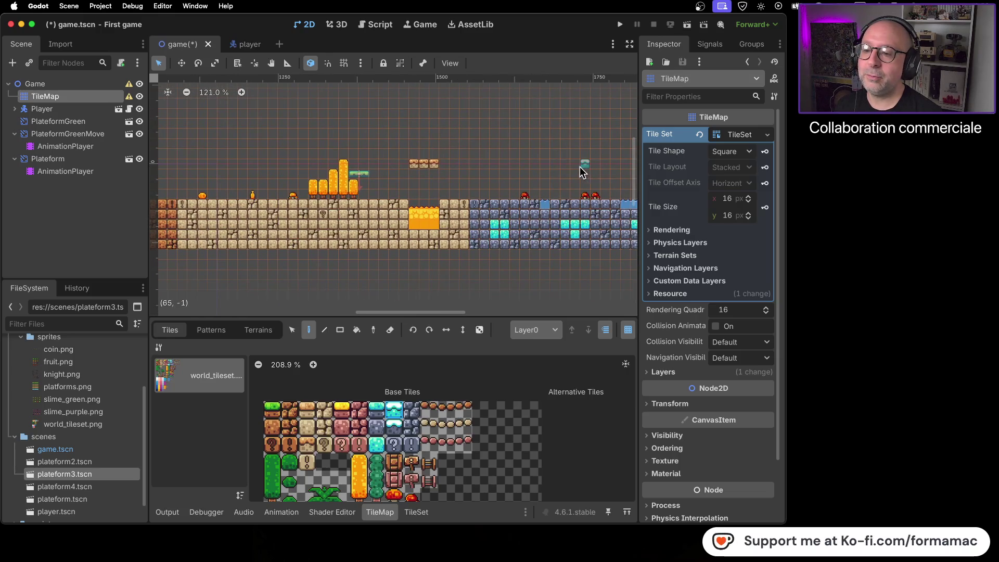
drag(580, 166, 450, 161)
scroll(450, 160, right, 10)
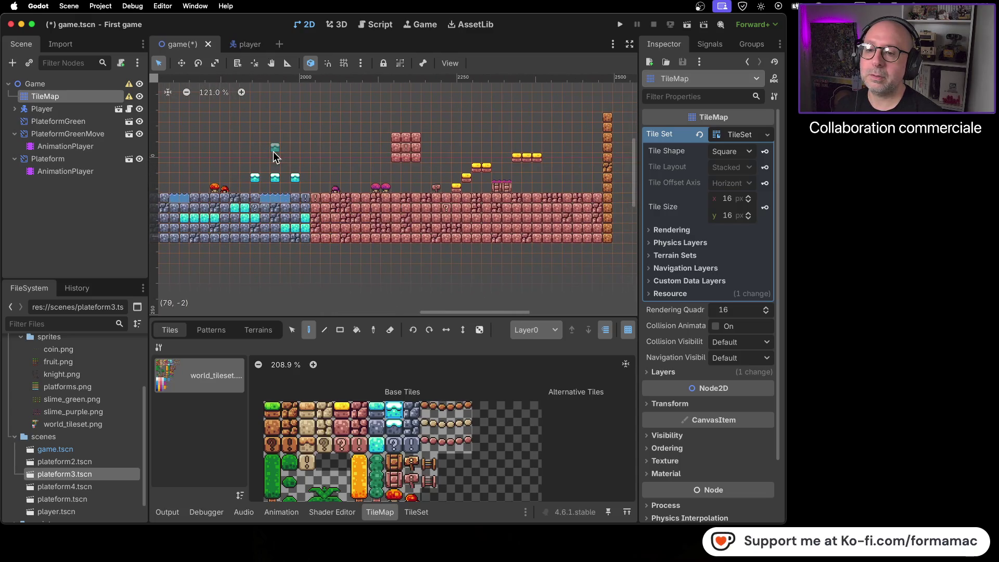
scroll(292, 132, left, 5)
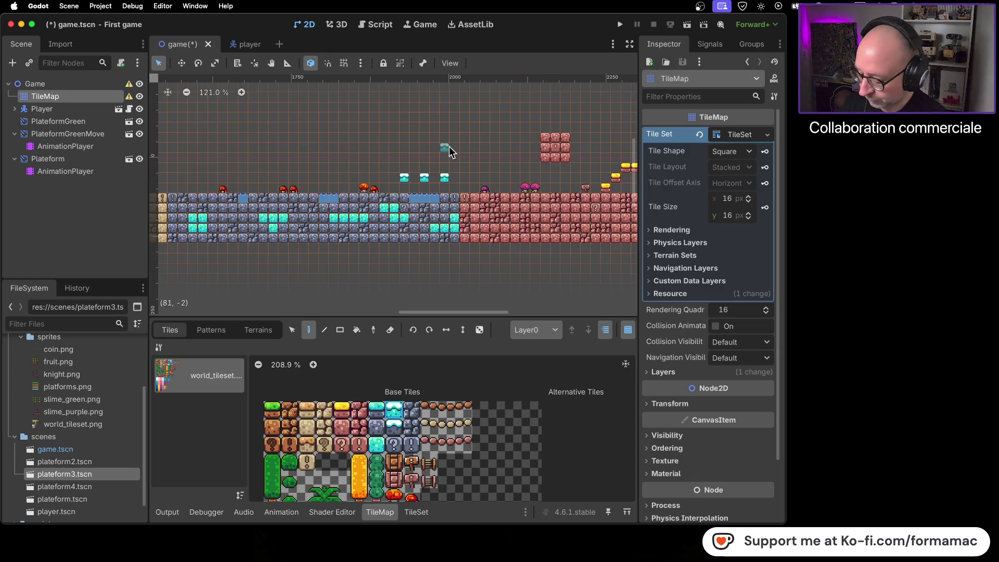
key(super+s)
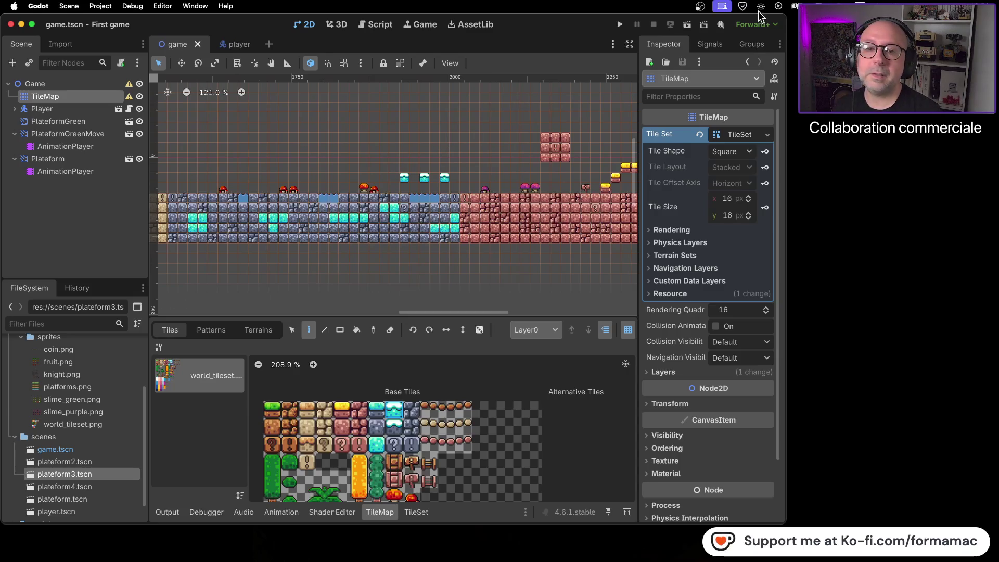
Step: Test-play the level, running and jumping the knight right onto platforms, then stop and relaunch
click(620, 24)
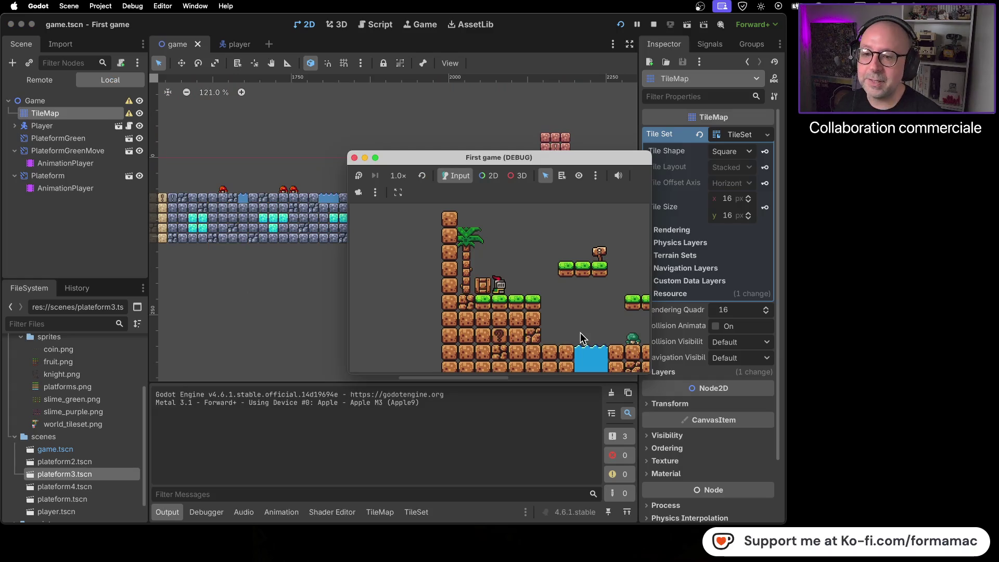
key(Right)
key(space)
key(Right)
key(space)
key(Right)
key(Right)
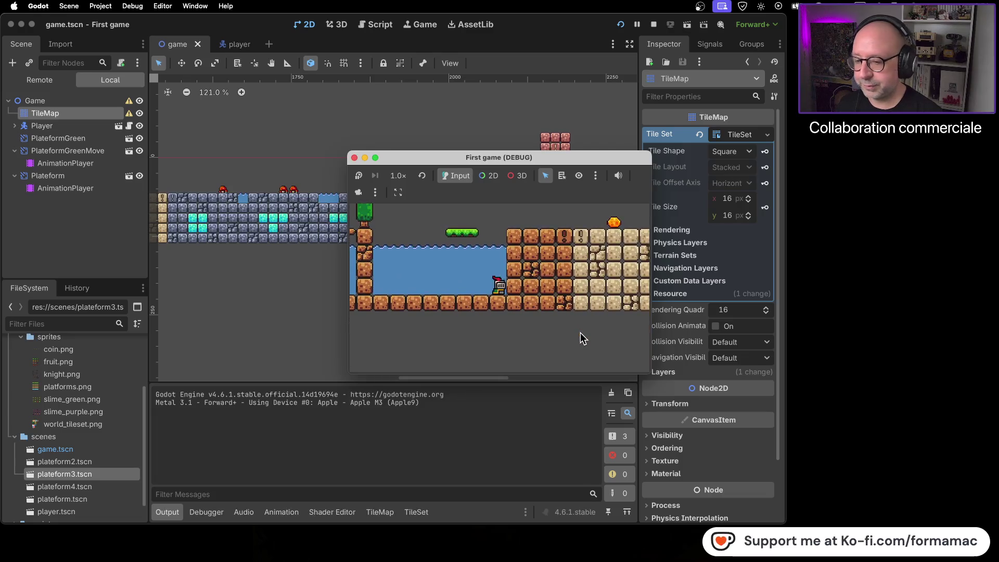
click(354, 157)
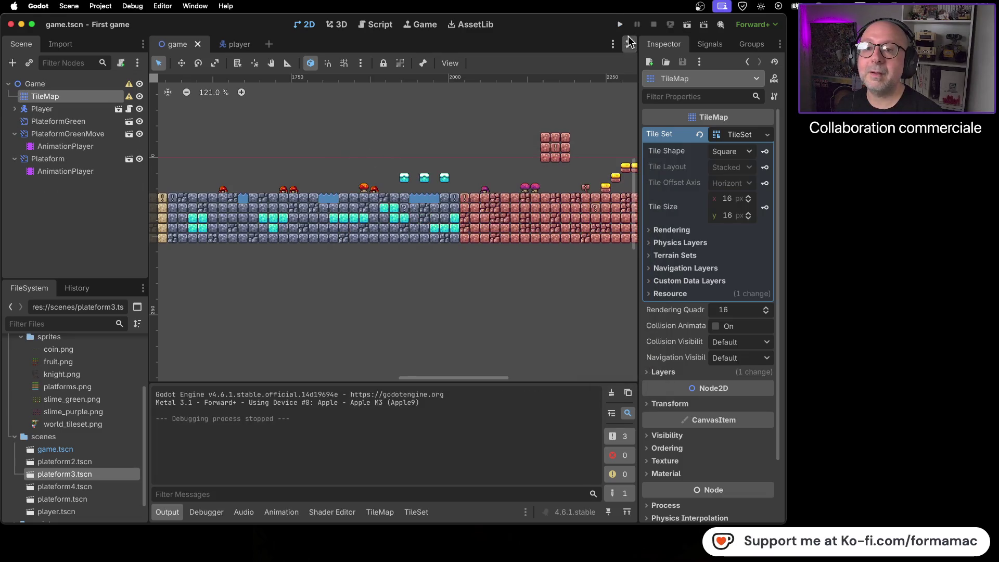
click(621, 25)
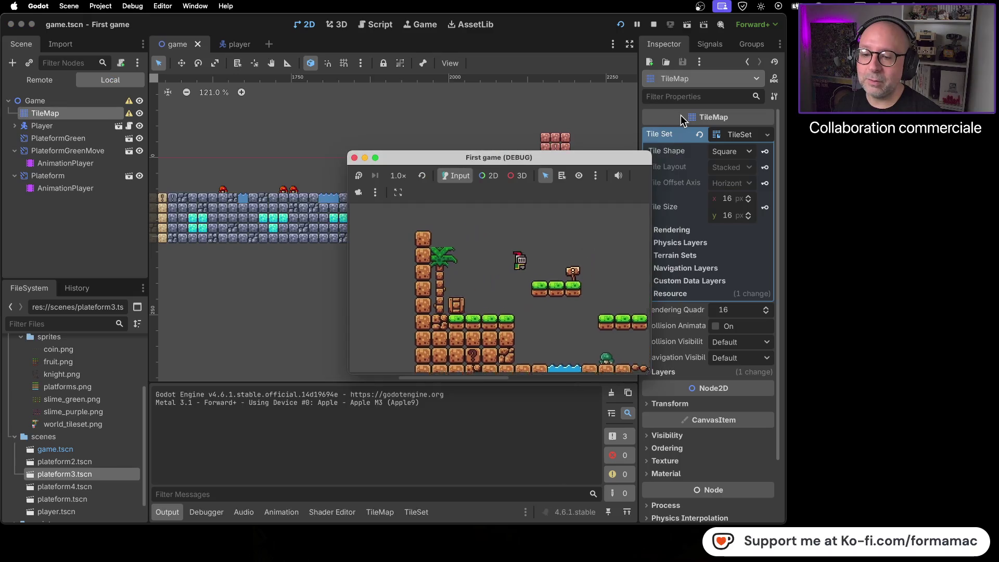
Step: Run the knight right across the water platform and sand, jumping over the floating orange platforms
key(Right)
key(Right)
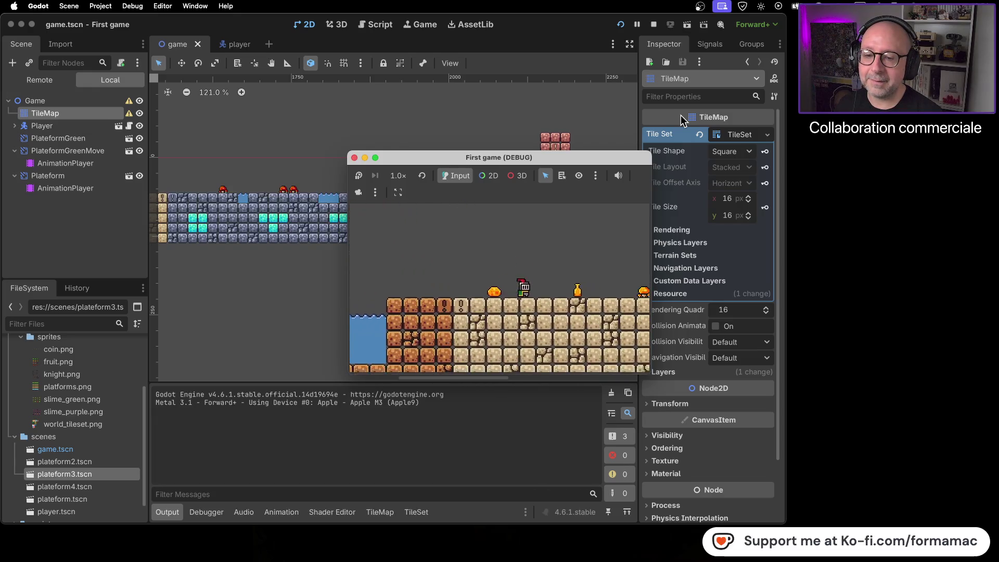
key(Right)
key(space)
key(Right)
key(Right)
key(Right)
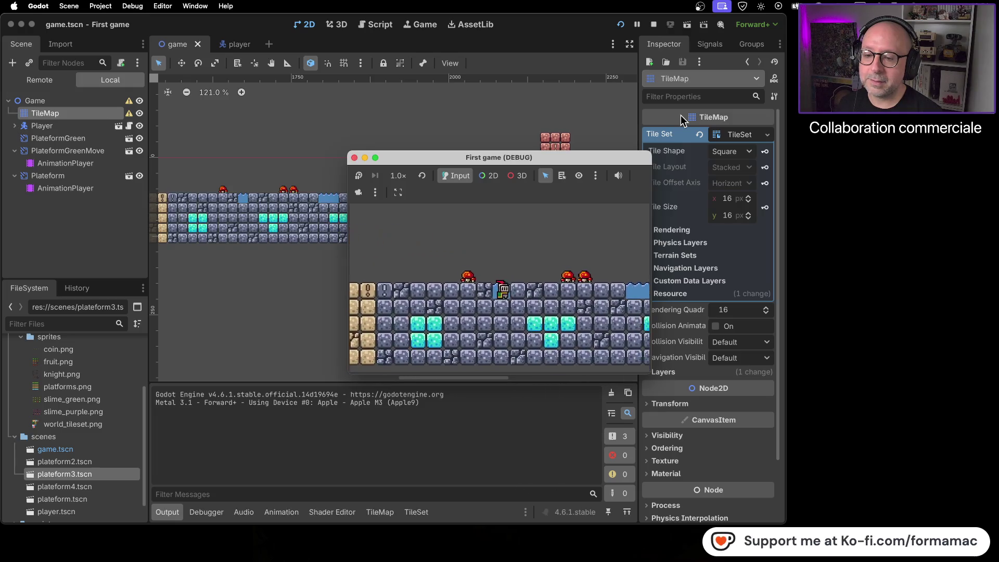
key(Right)
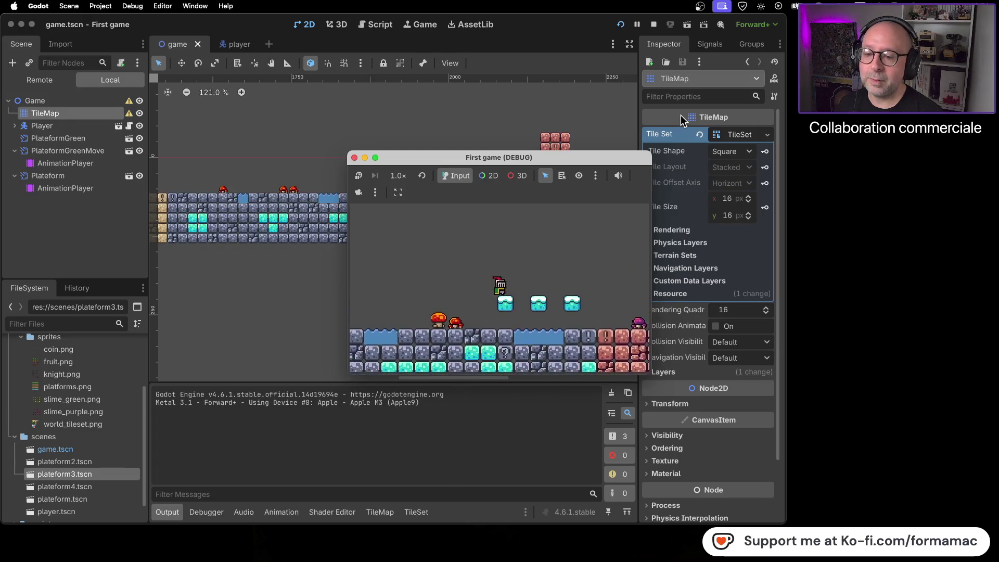
key(space)
key(Right)
key(space)
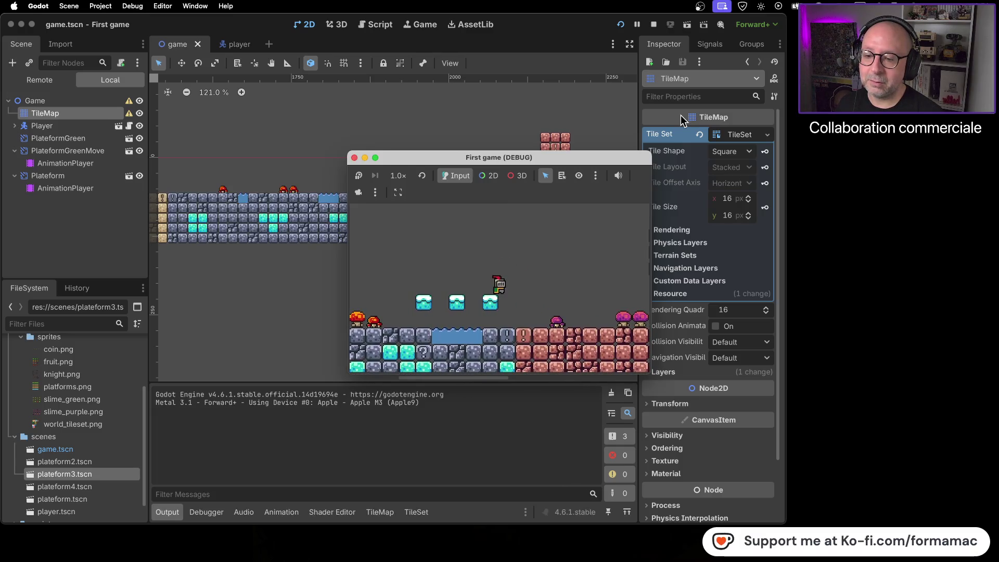
Step: Hop the knight around the floating block, then jump right down to the ground between the mushrooms
key(Right)
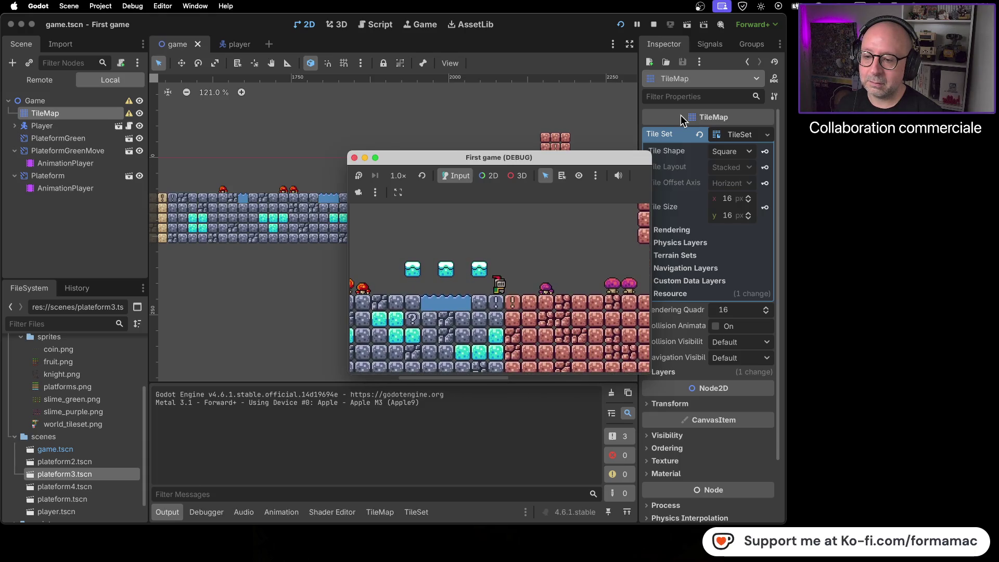
key(space)
key(Left)
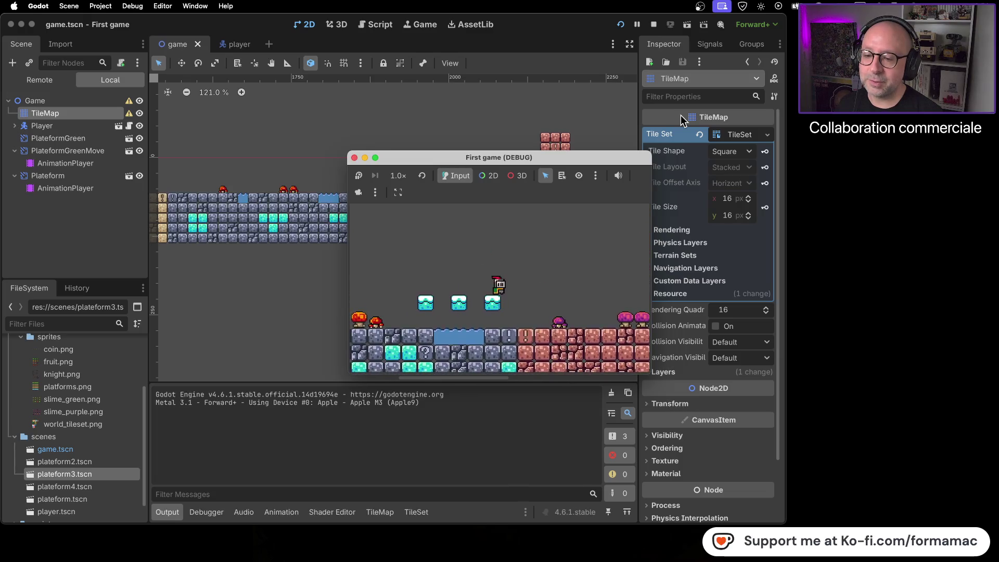
key(Left)
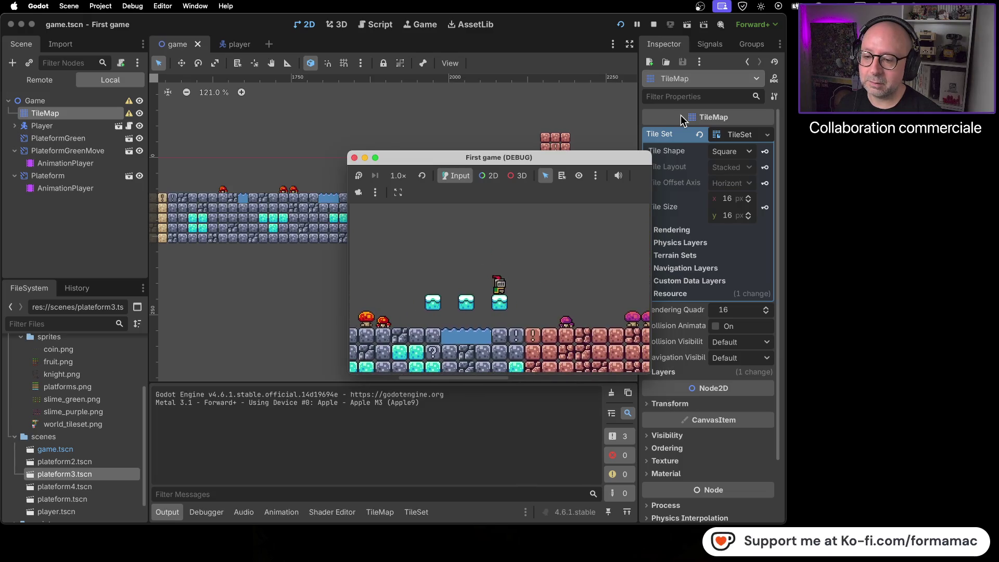
key(Right)
key(space)
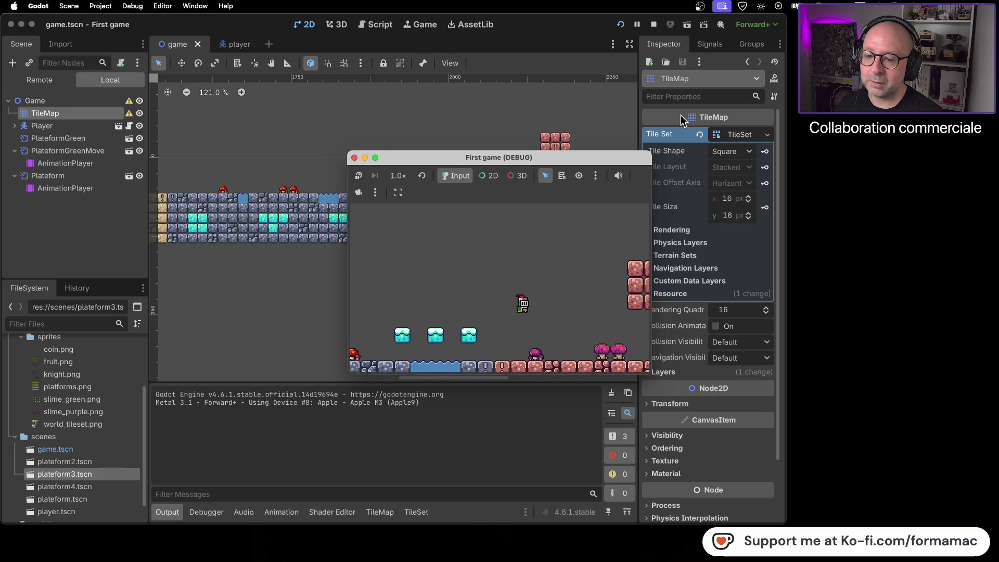
key(Right)
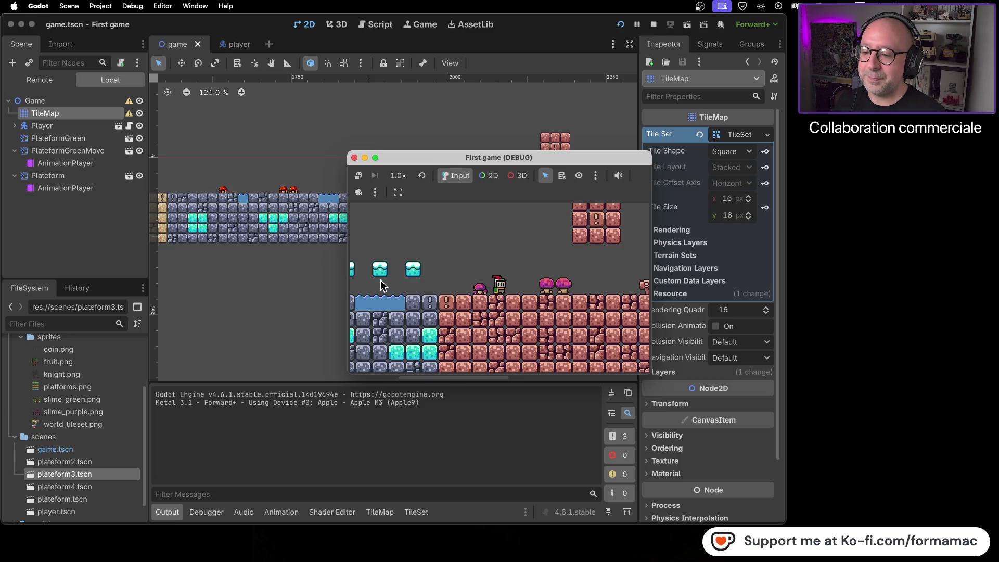
Step: Close the running game and zoom in and out on the stone section's floating cyan blocks
click(354, 157)
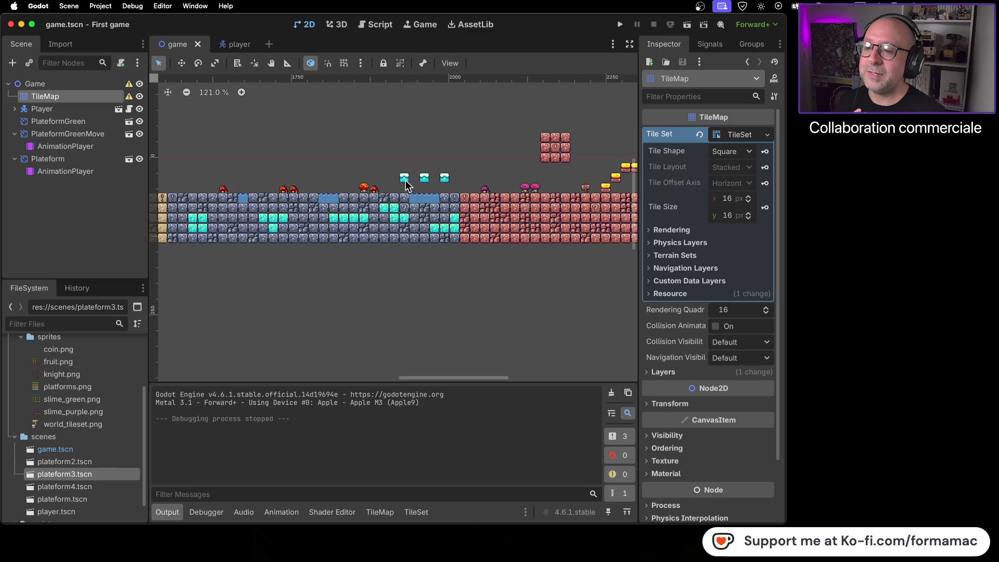
scroll(404, 180, up, 12)
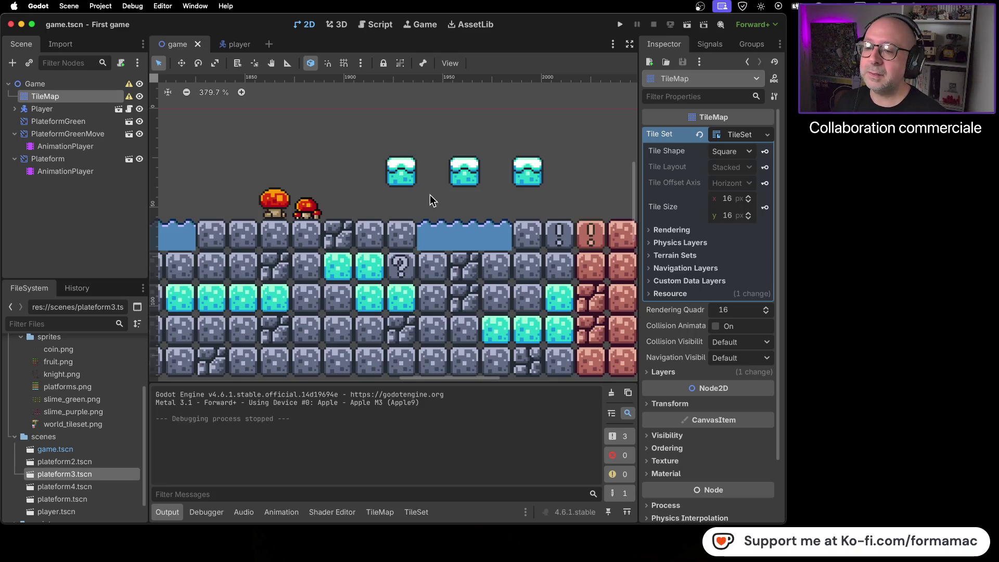
scroll(430, 195, down, 9)
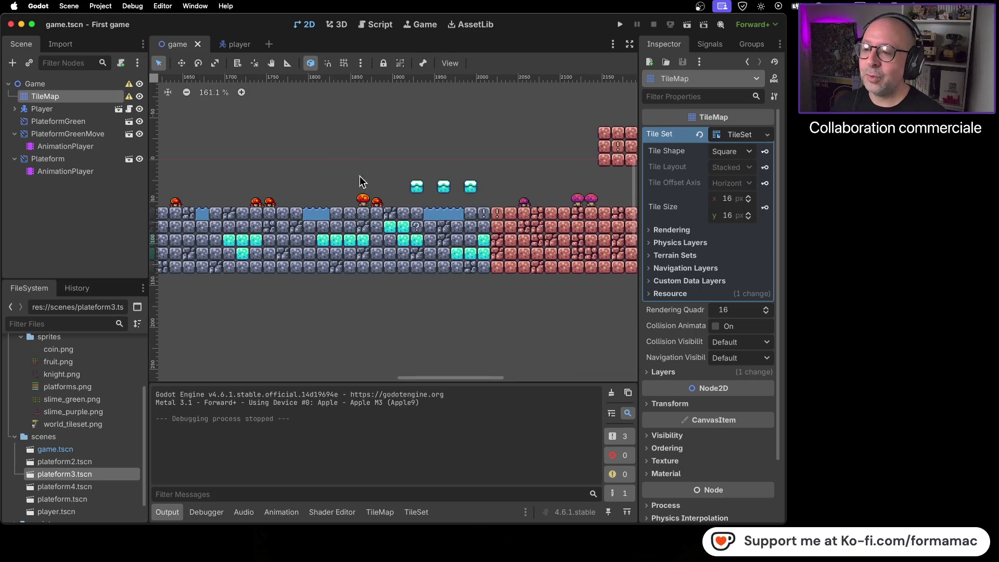
scroll(362, 181, left, 3)
scroll(363, 181, up, 2)
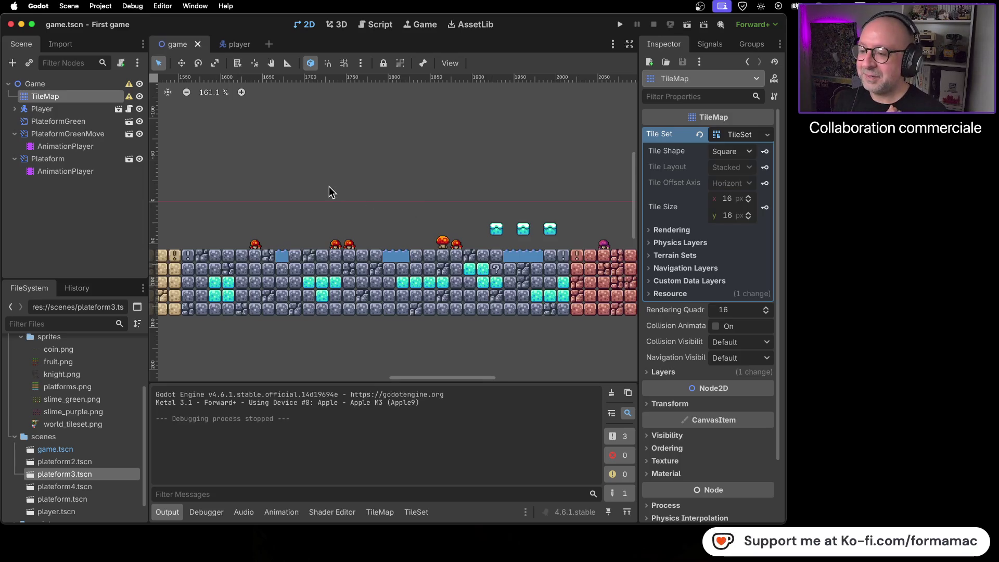
Step: Pan the sand section on the left into view, then close the stream chat window
scroll(329, 186, down, 2)
drag(303, 185, 416, 197)
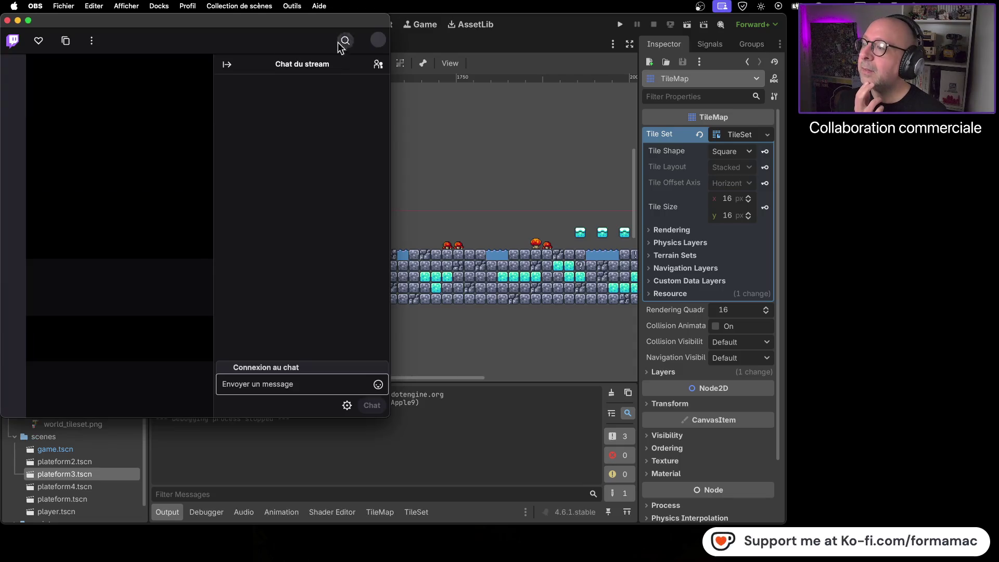
click(8, 20)
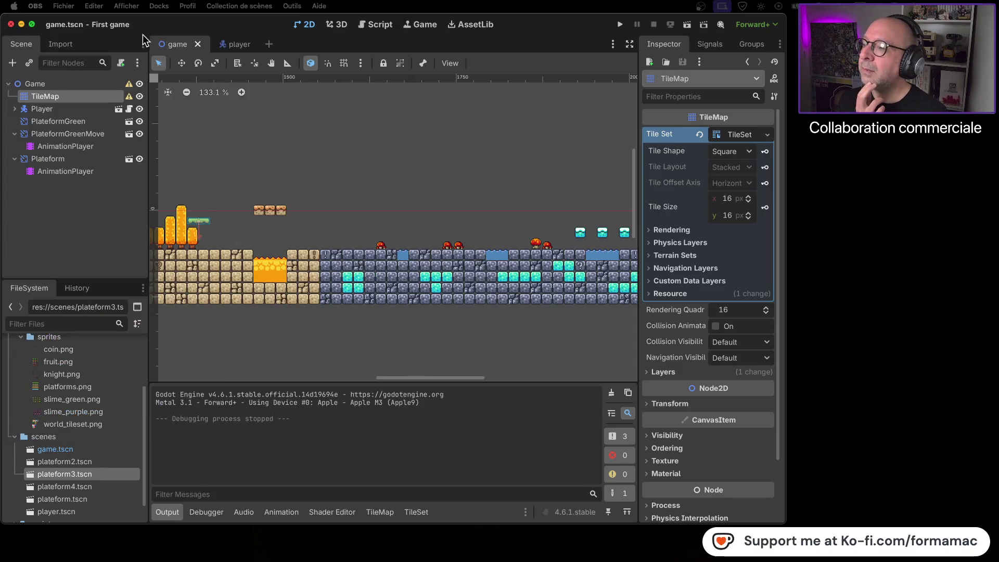
click(310, 27)
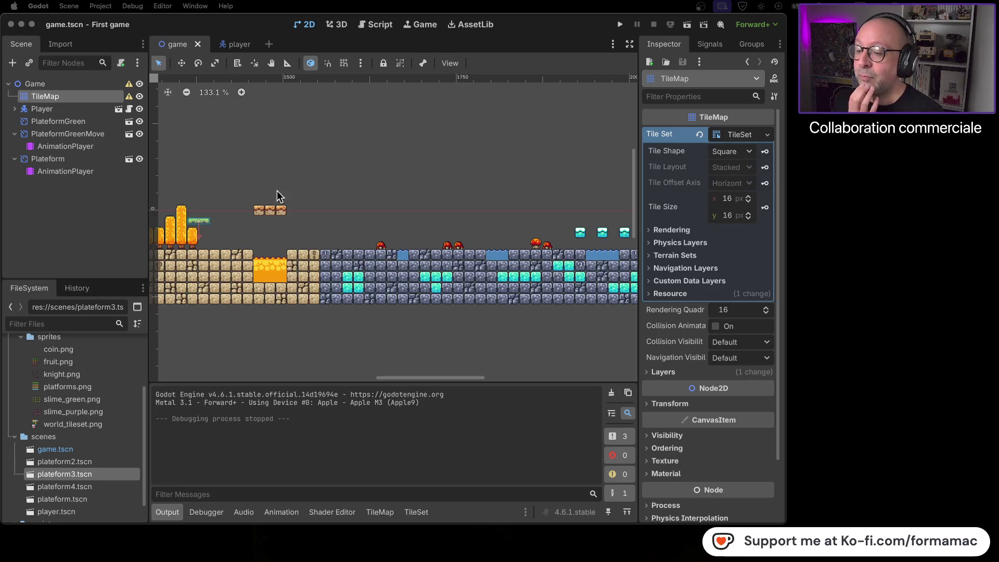
scroll(364, 178, left, 5)
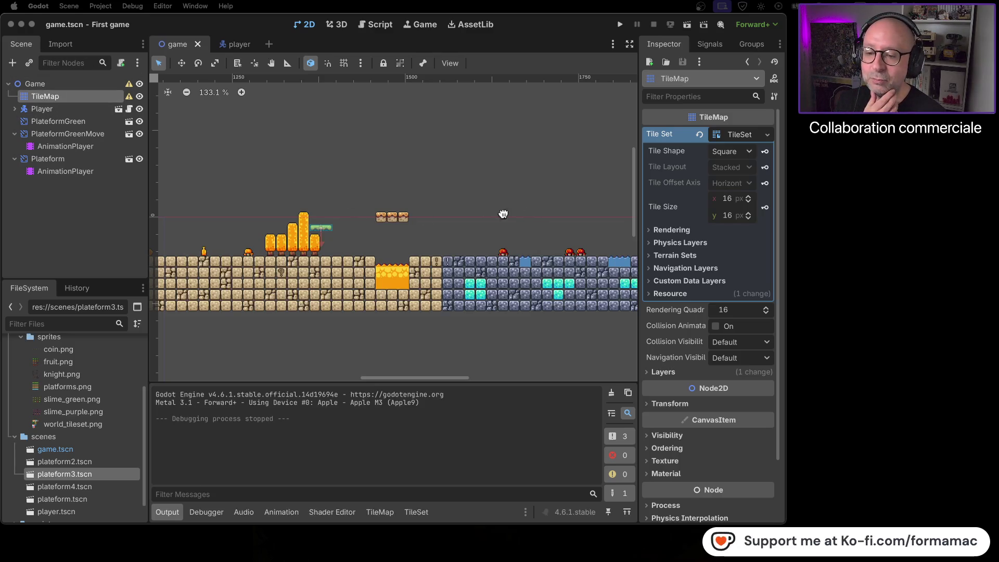
Step: Zoom out and centre the whole TileMap level in the 2D viewport
scroll(502, 216, down, 2)
scroll(430, 217, right, 3)
scroll(429, 207, down, 9)
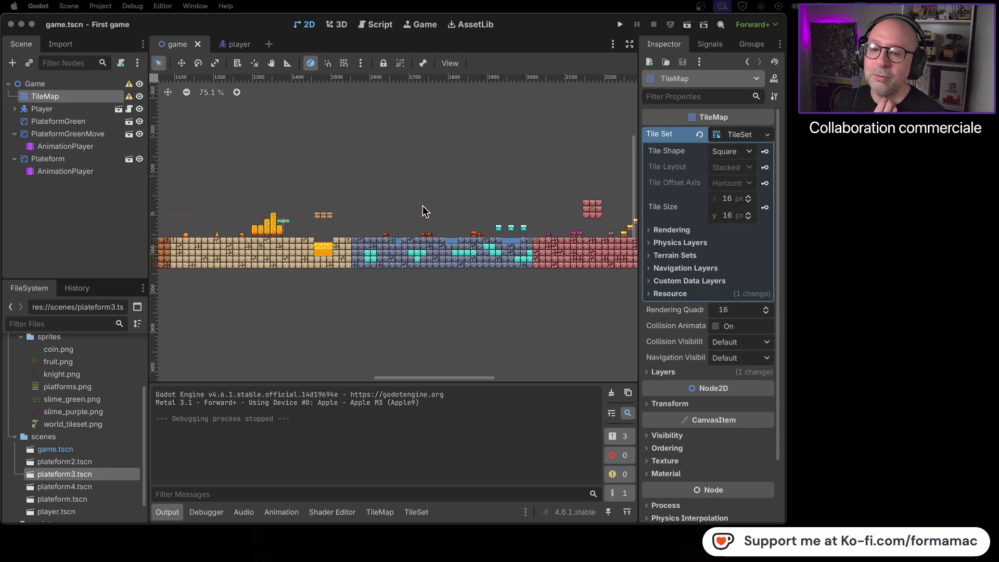
scroll(421, 211, down, 2)
drag(395, 189, 415, 211)
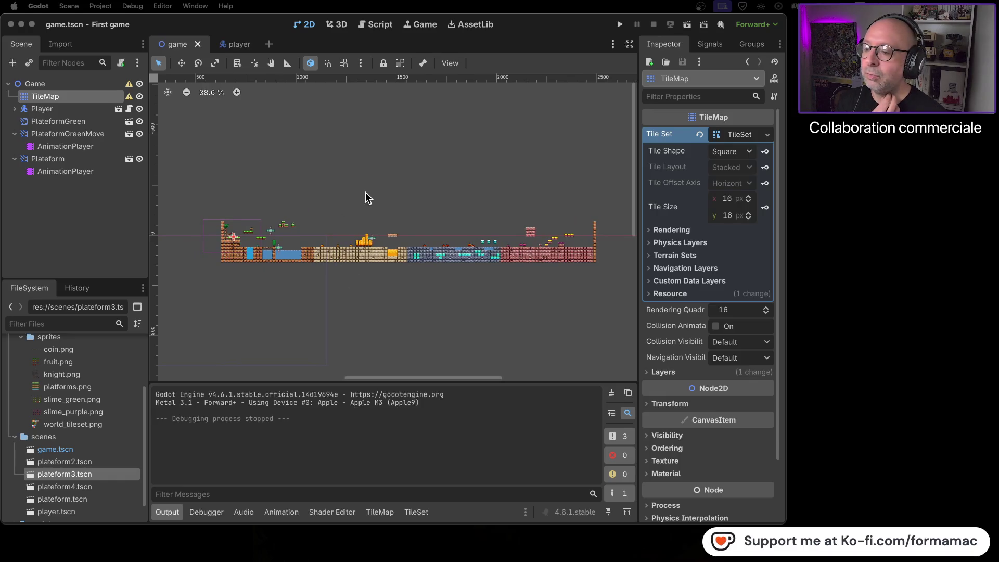
Step: Zoom in on the level's start with the brick ground, two water pools and sand
scroll(366, 192, up, 4)
scroll(365, 192, down, 3)
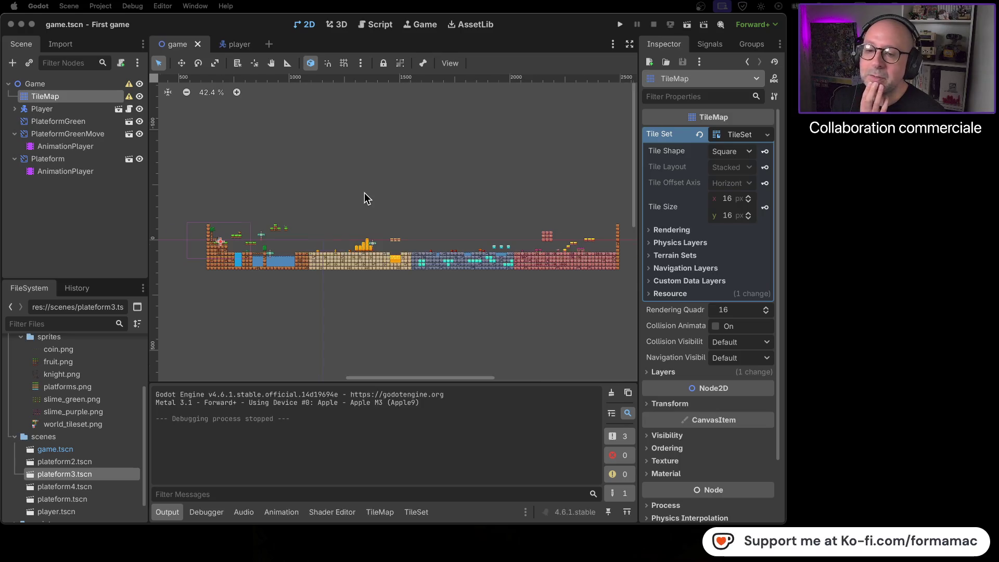
scroll(364, 192, up, 3)
drag(364, 192, 389, 192)
scroll(396, 203, up, 10)
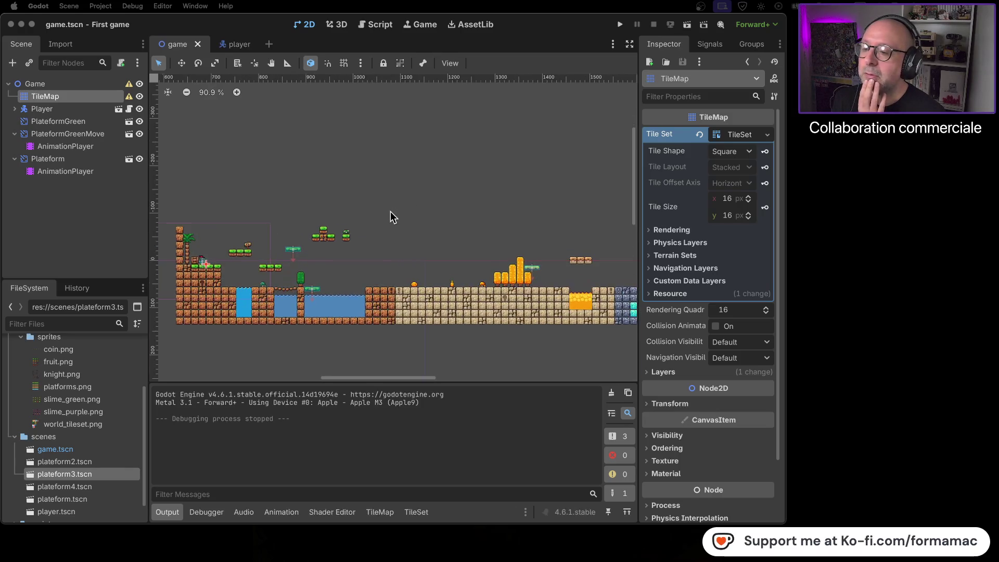
scroll(485, 191, right, 5)
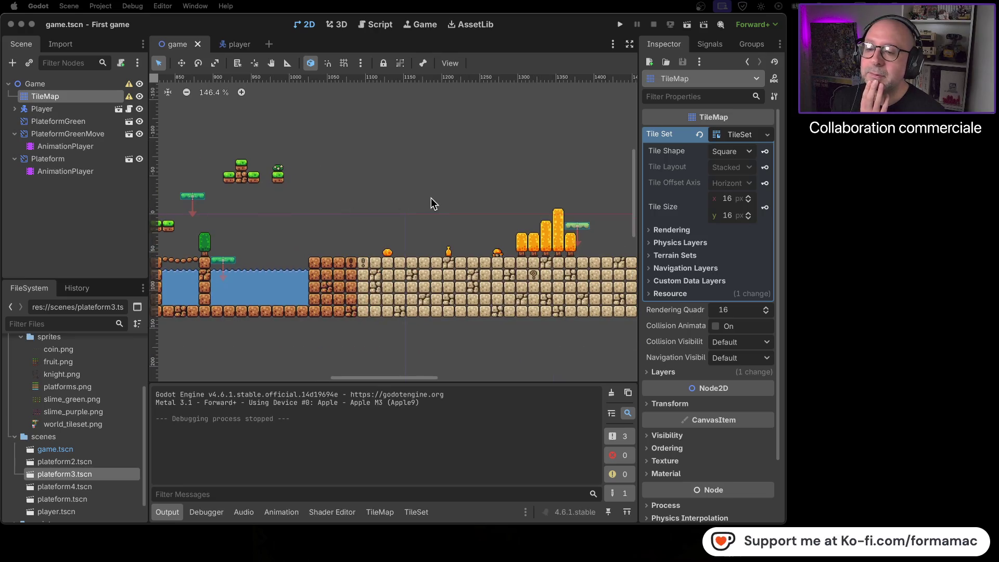
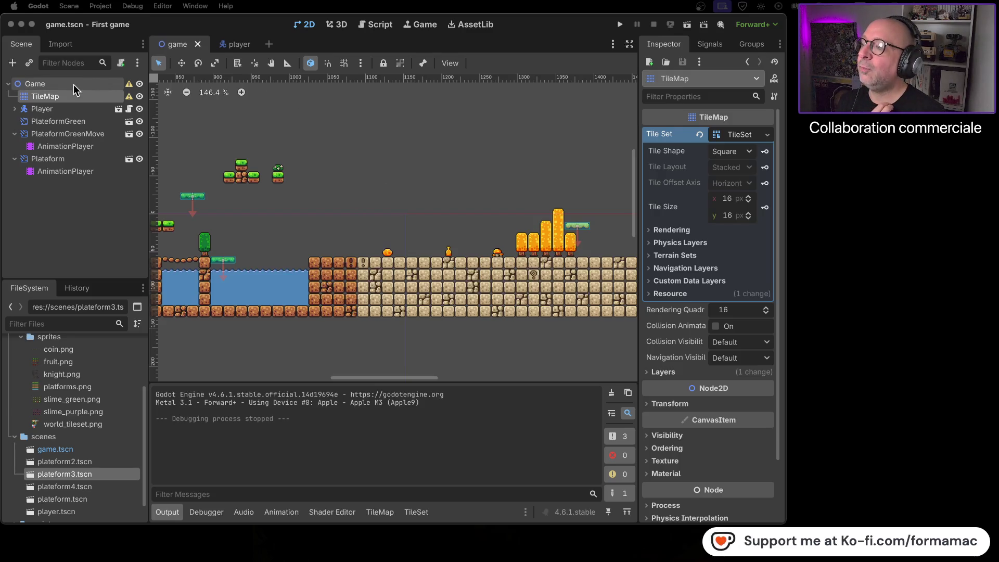
Step: Review the warning on the Game root node, then dismiss it
click(129, 86)
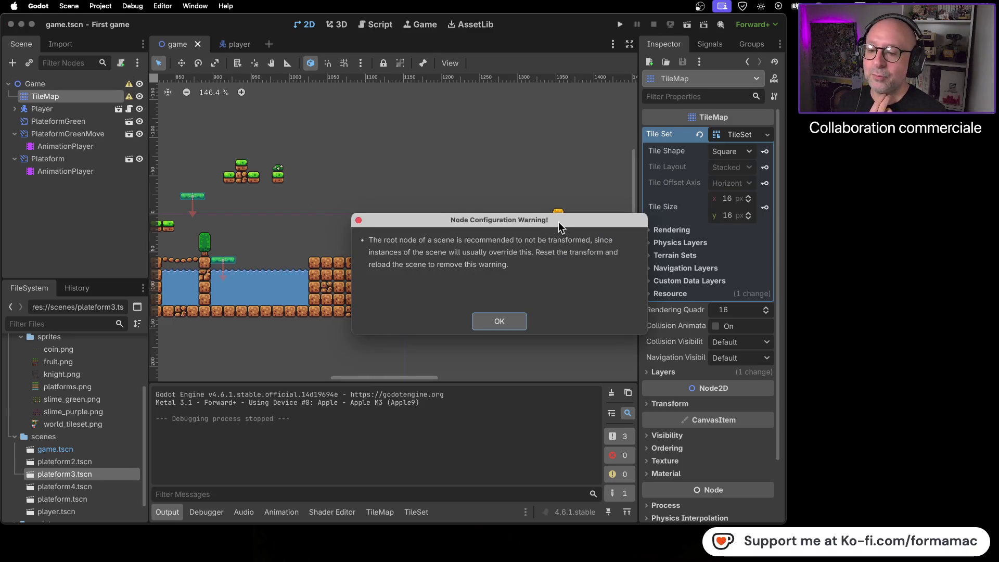
drag(558, 222, 500, 193)
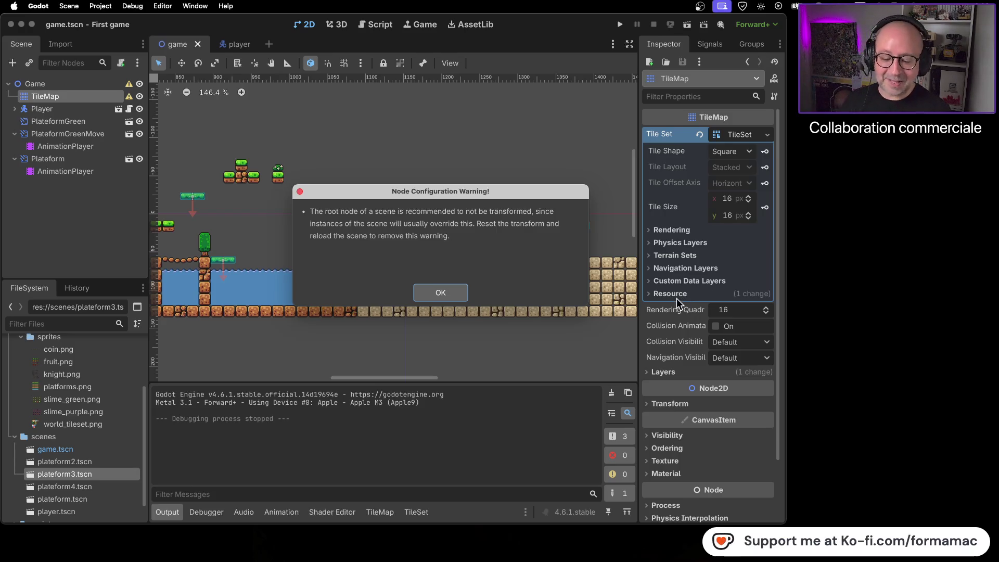
click(452, 293)
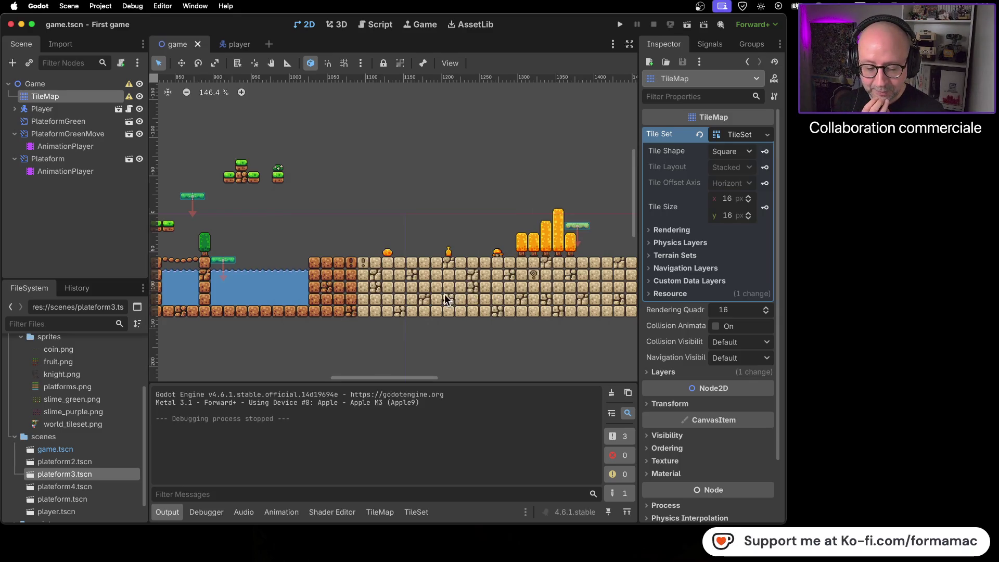
Step: Select the Game root node, survey the whole level end to end, and expand its Transform
click(68, 85)
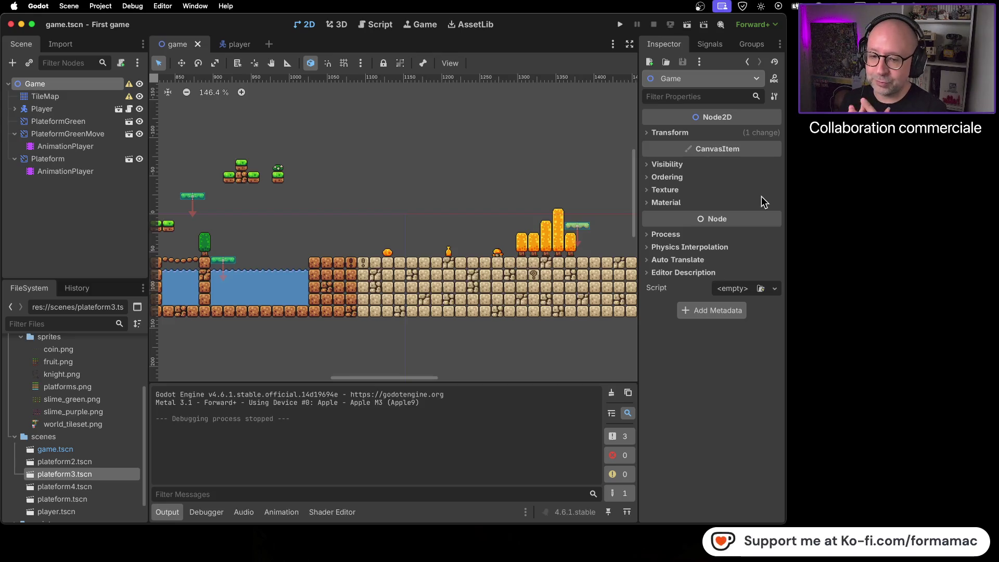
scroll(504, 215, down, 5)
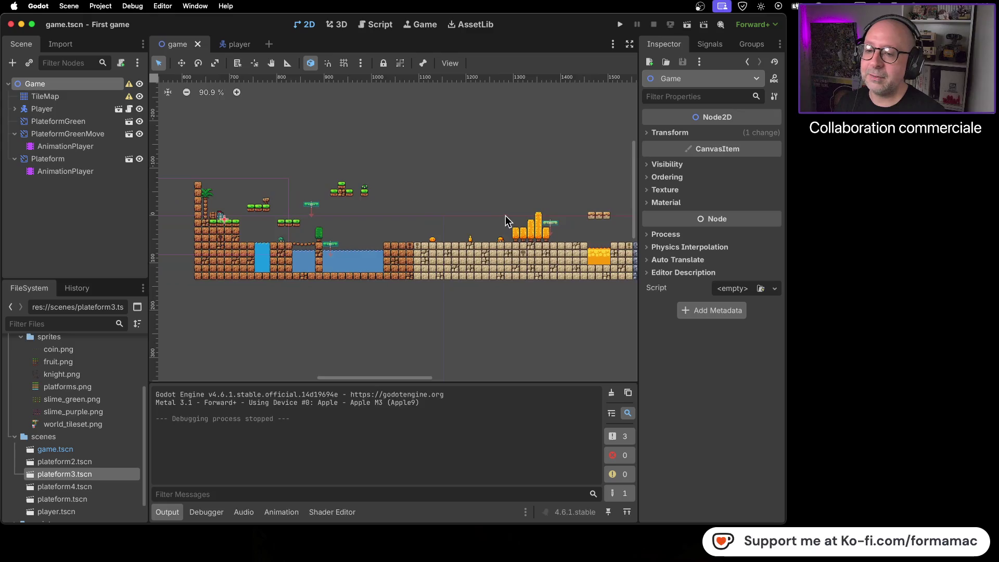
mouse_move(542, 296)
mouse_down()
mouse_move(391, 284)
mouse_move(341, 292)
mouse_up()
scroll(364, 292, down, 2)
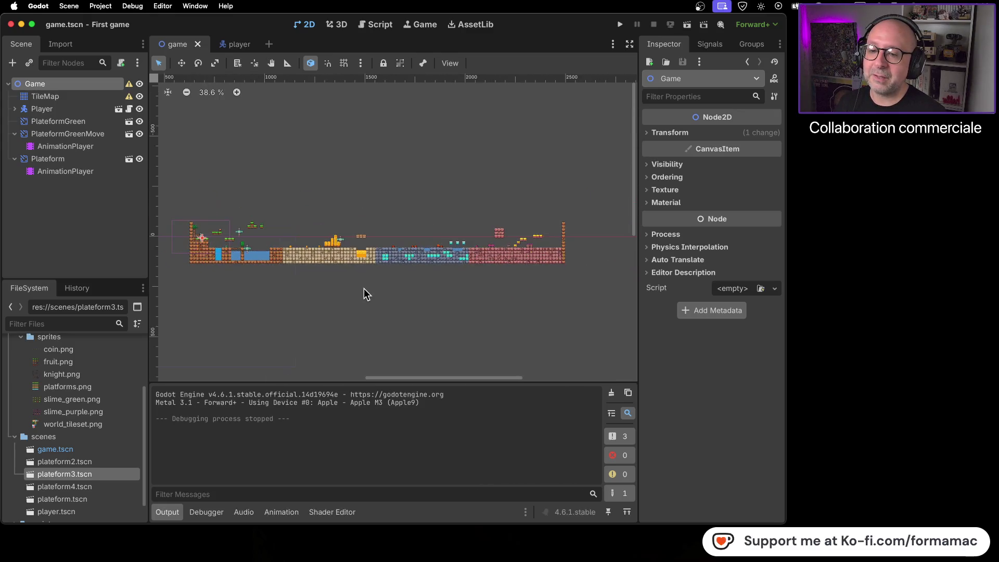
scroll(401, 300, up, 1)
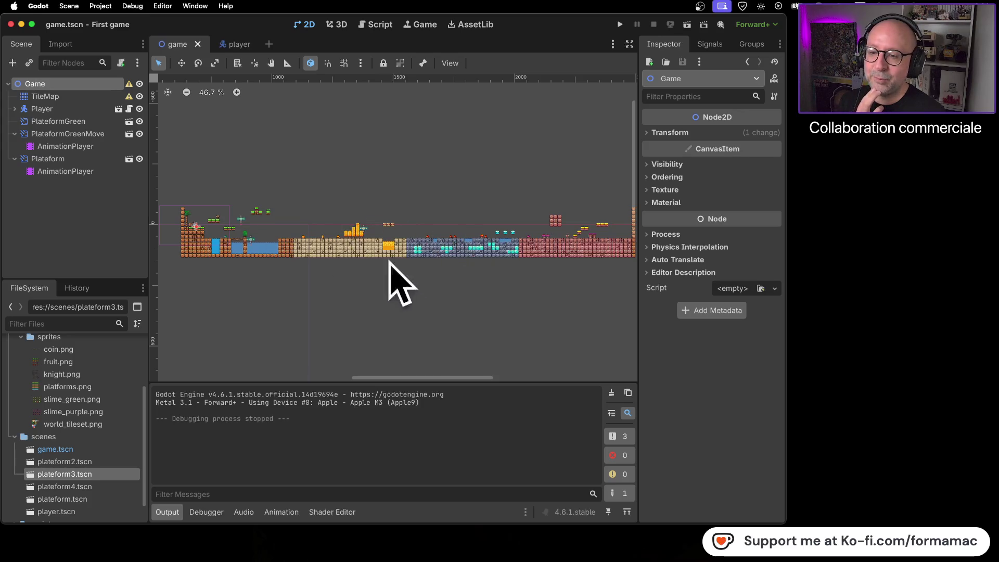
scroll(361, 233, up, 10)
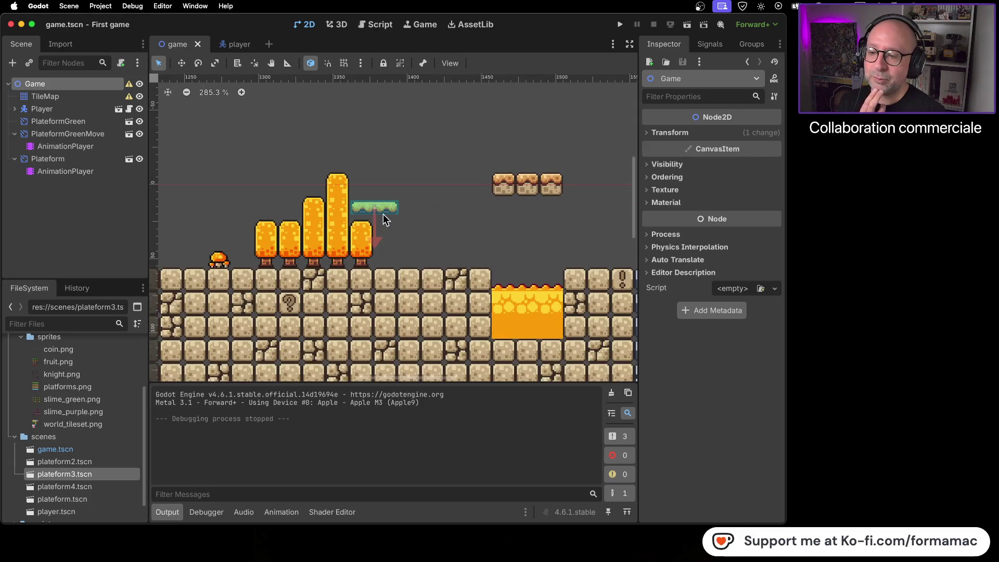
scroll(374, 214, down, 9)
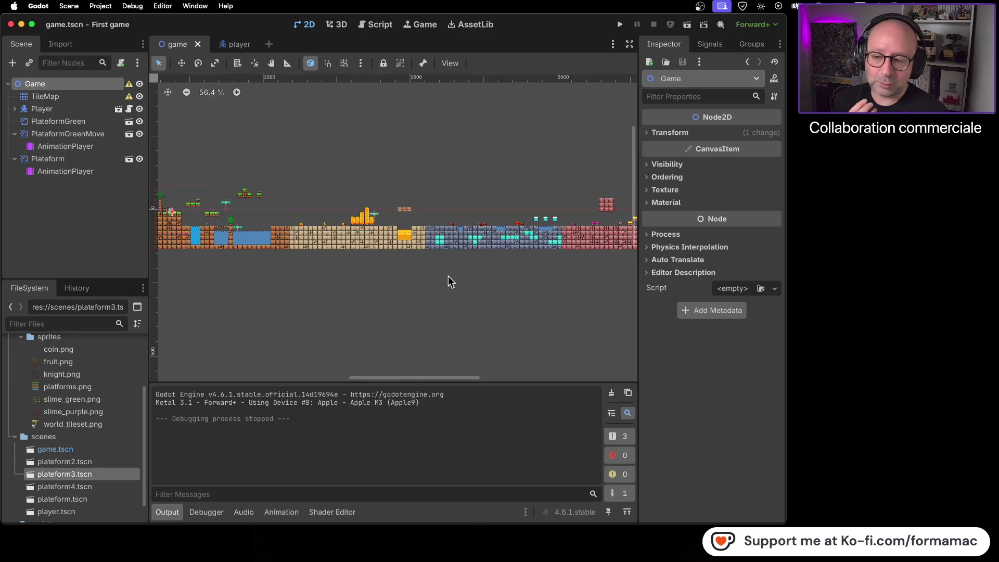
scroll(484, 280, right, 5)
scroll(550, 296, left, 4)
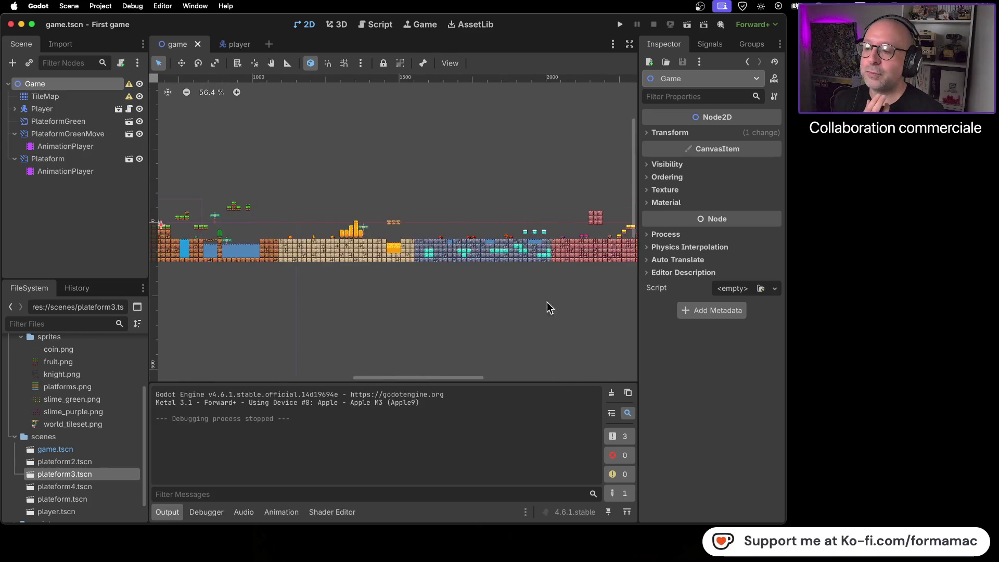
scroll(490, 310, down, 2)
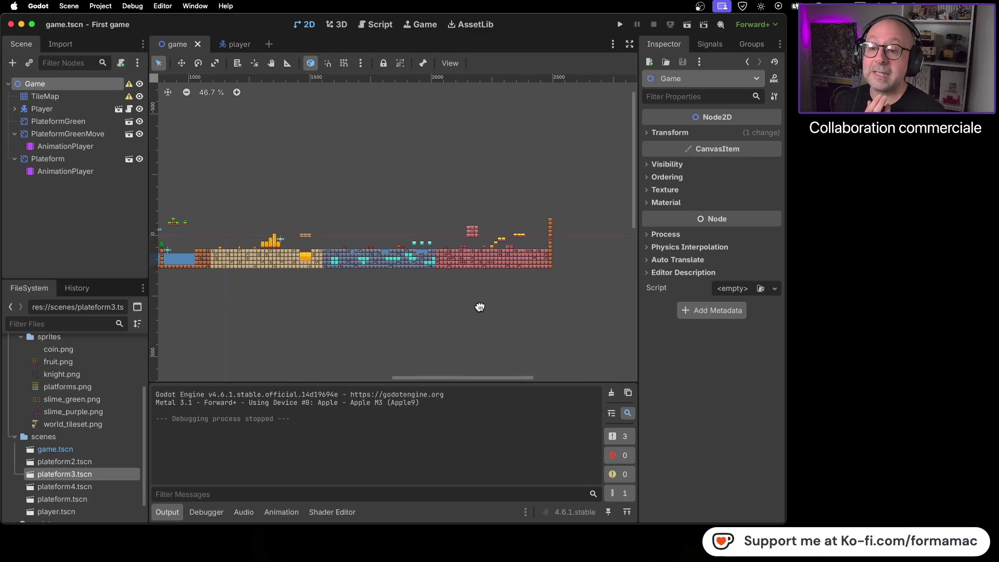
scroll(436, 305, left, 3)
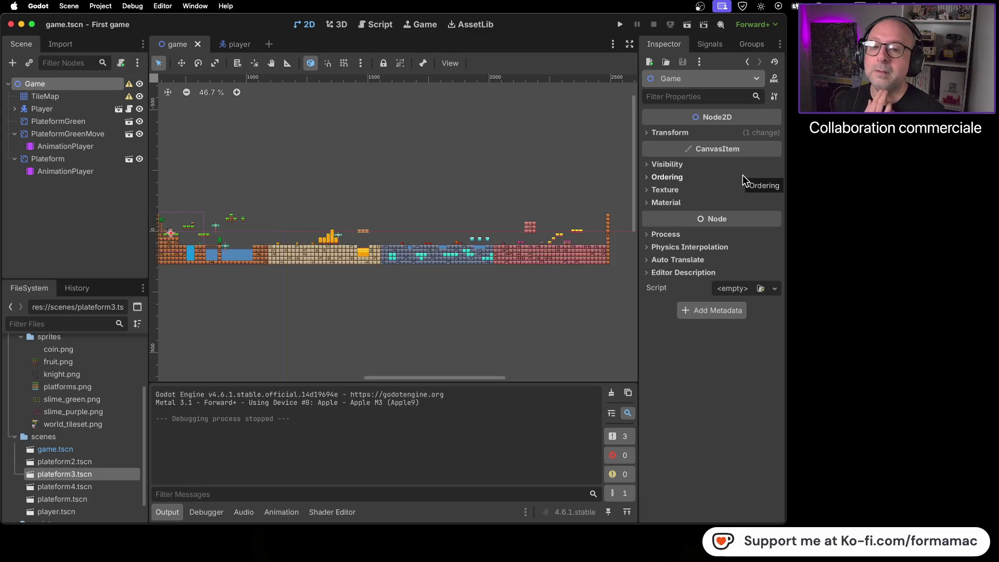
click(677, 133)
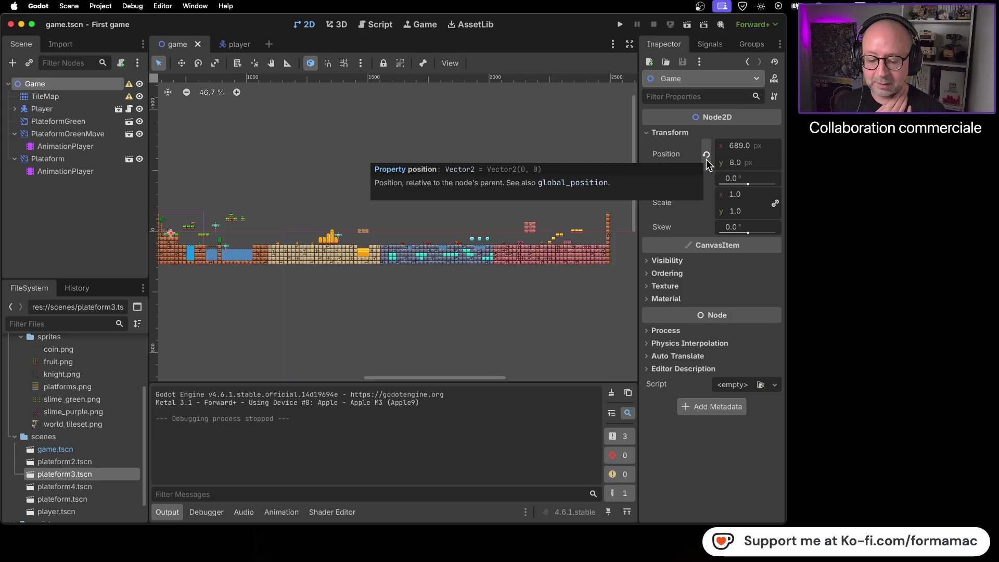
Step: Revert the Game node's position from 689, 8 to 0, 0 and save the scene
click(707, 155)
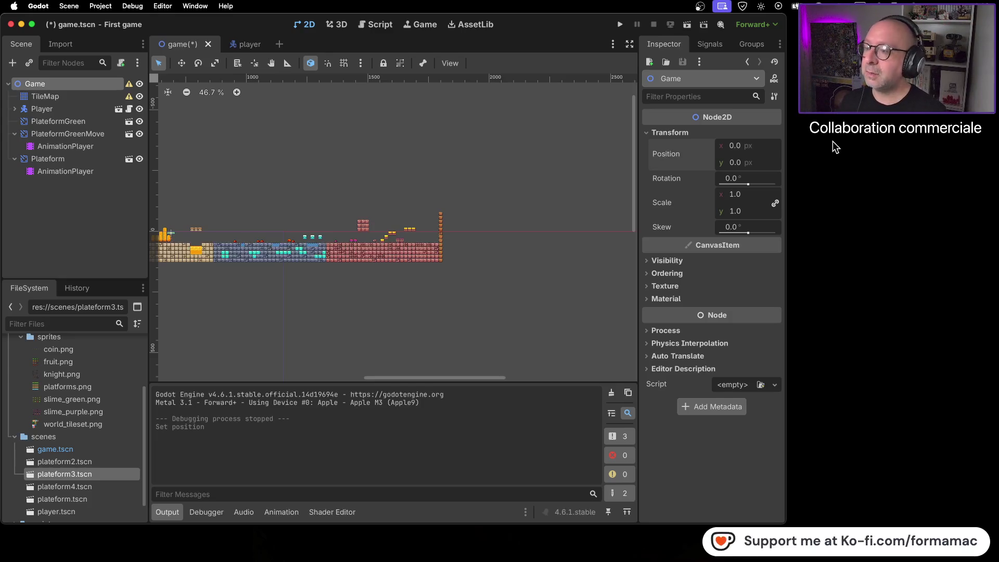
key(super+s)
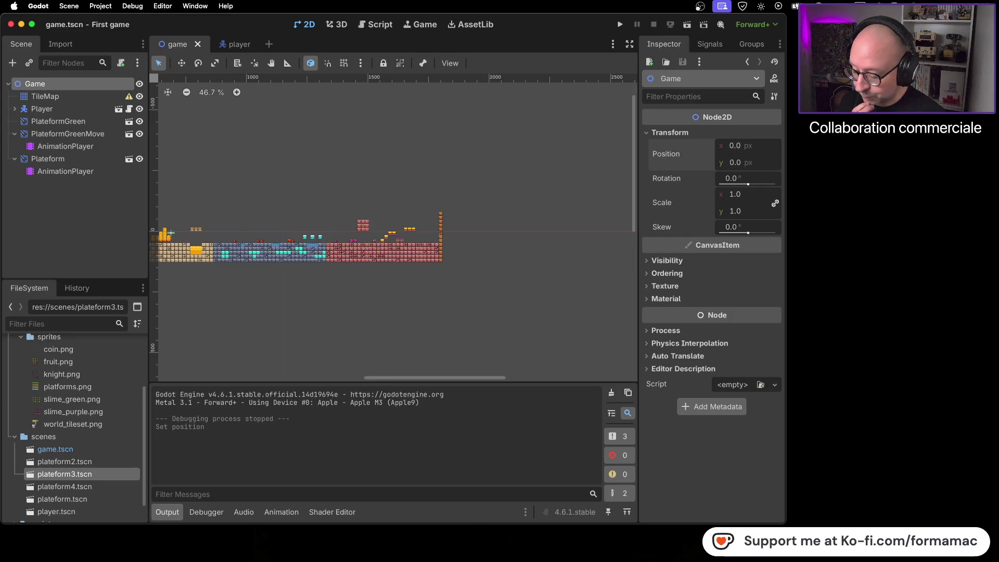
key(super+Tab)
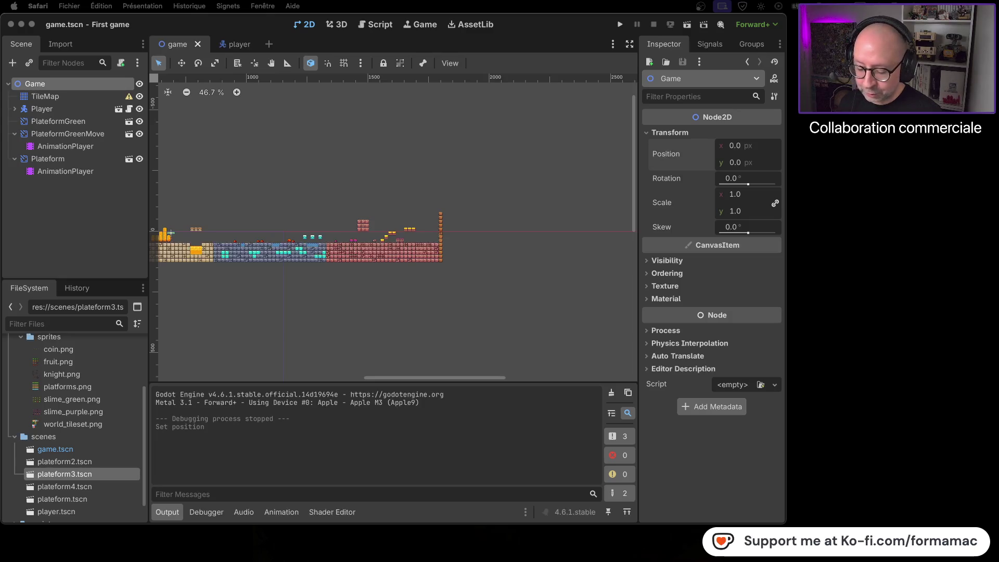
key(super+Tab)
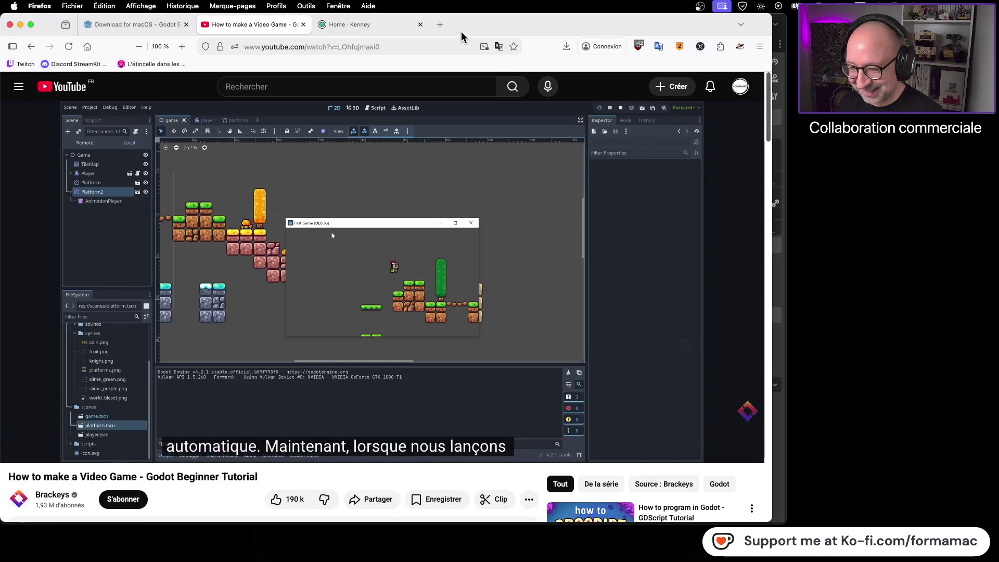
click(438, 25)
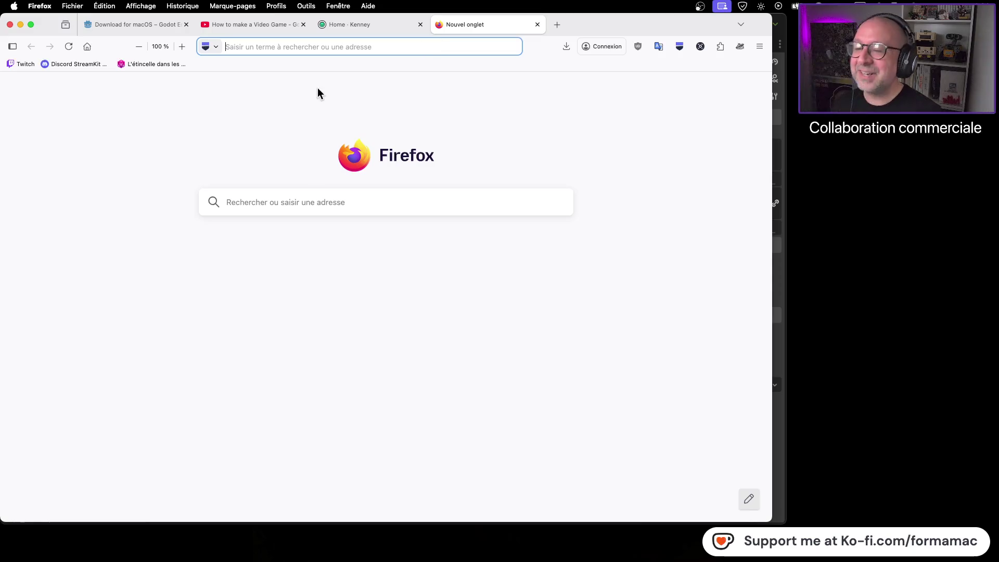
click(325, 47)
text(https://www.youtube.com/@ClearCode/videos)
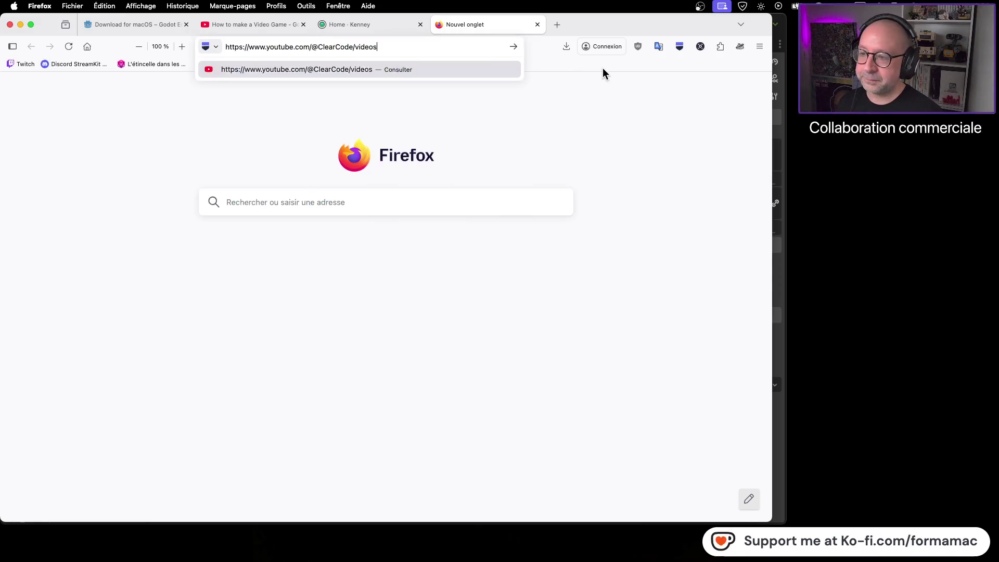
key(Return)
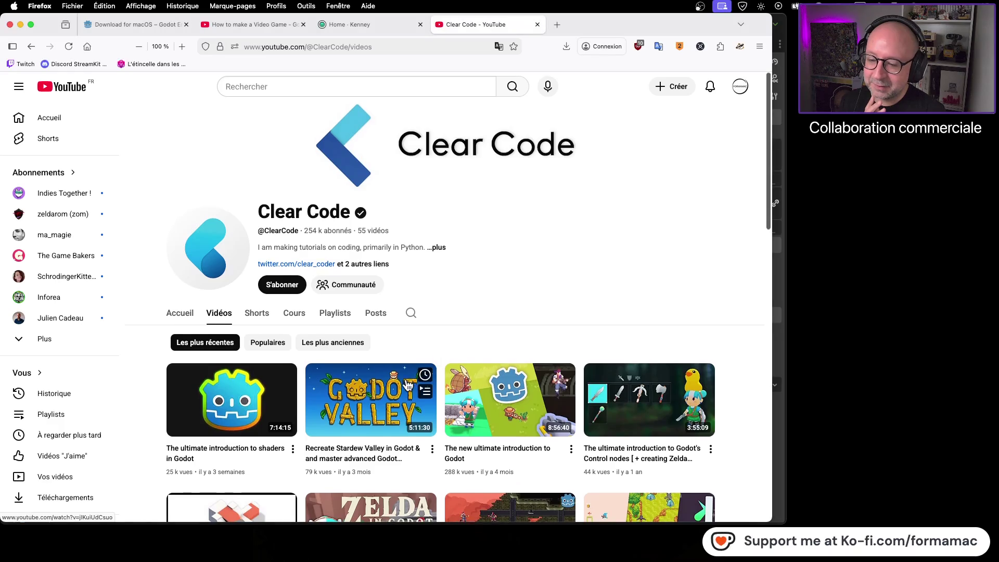
scroll(385, 379, down, 1)
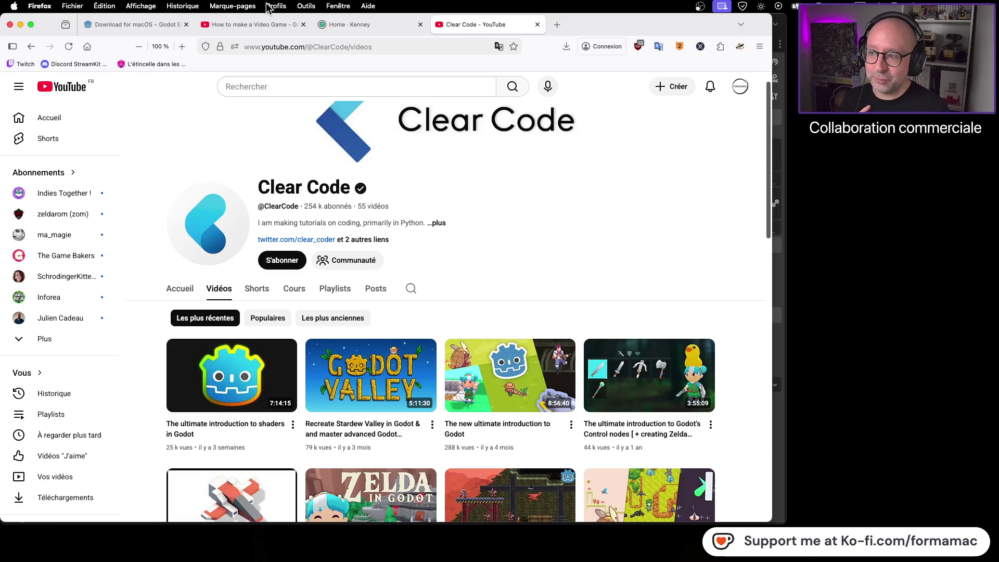
click(250, 24)
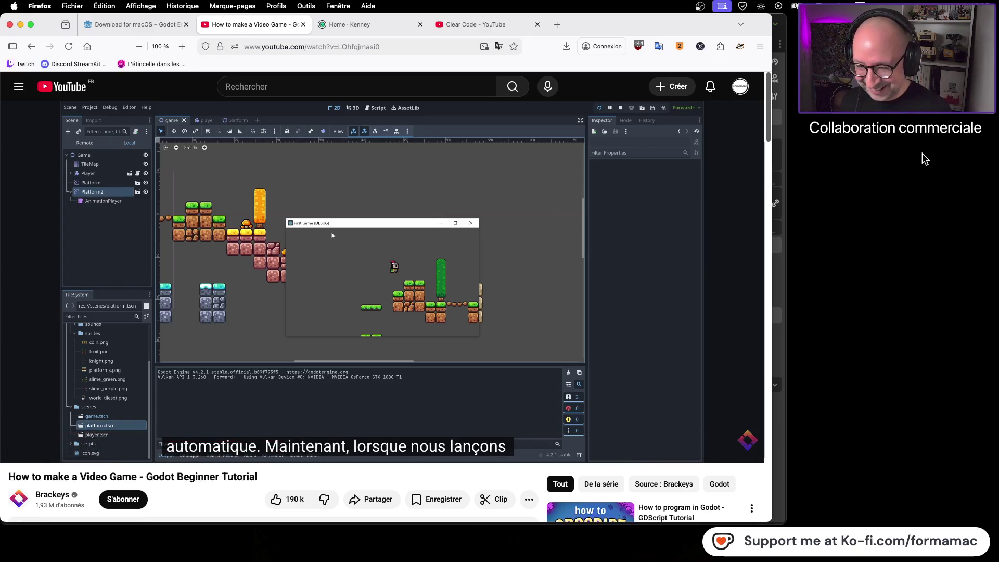
click(469, 21)
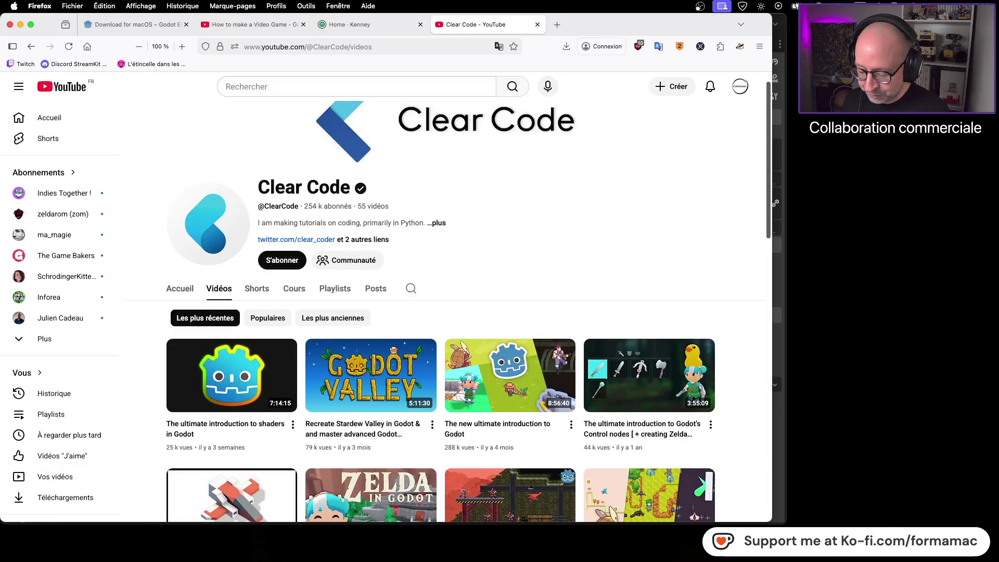
key(super+Tab)
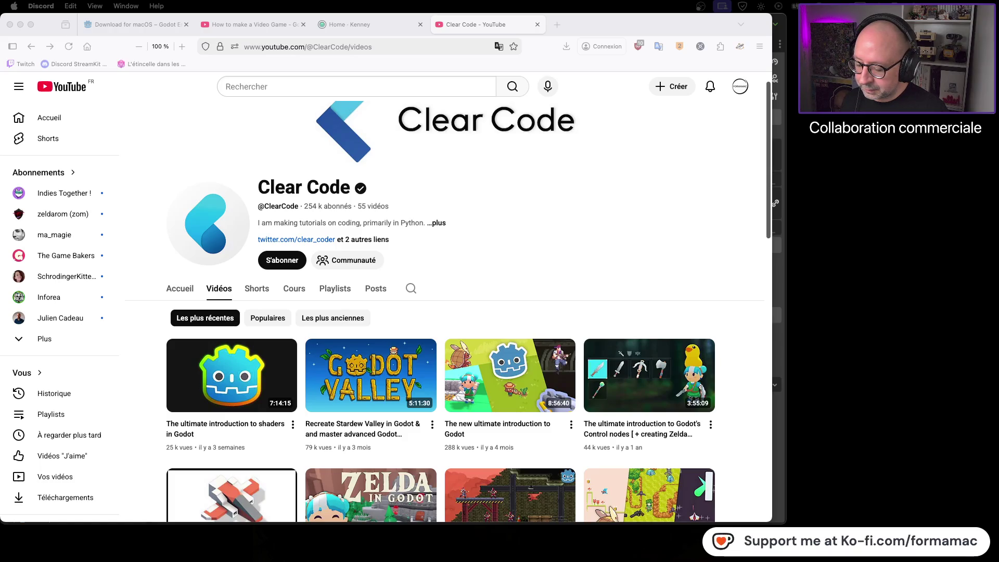
key(super+Tab)
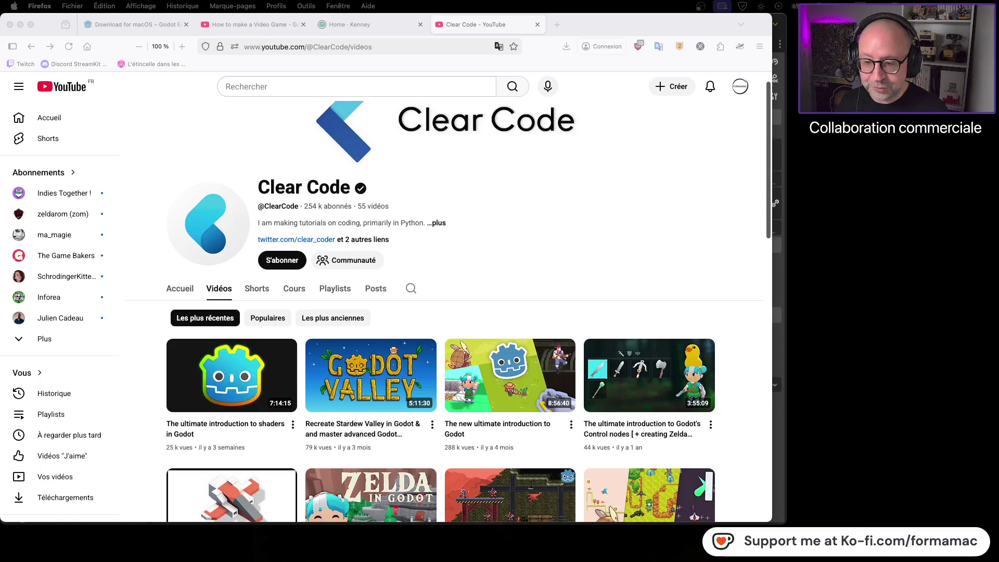
click(410, 46)
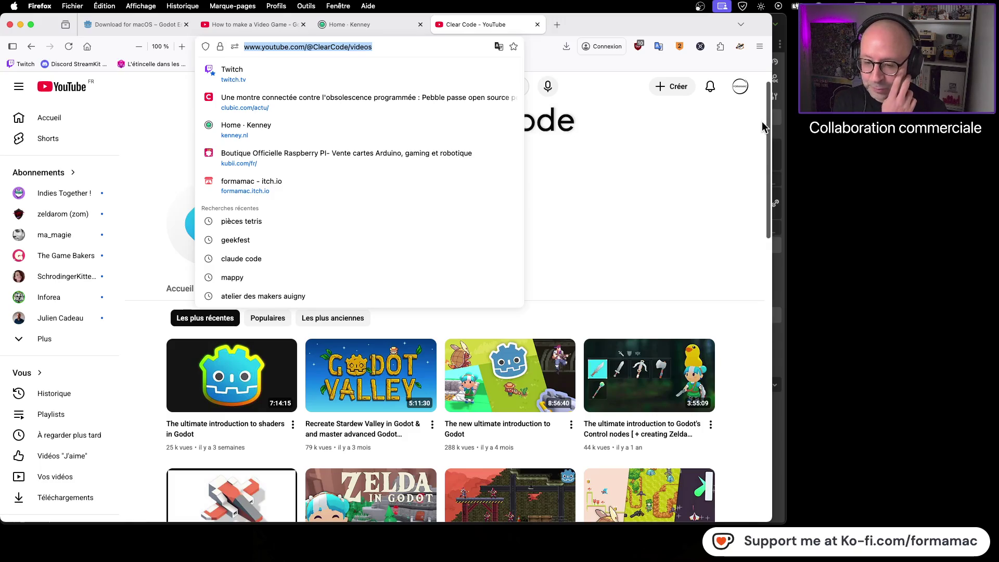
click(735, 245)
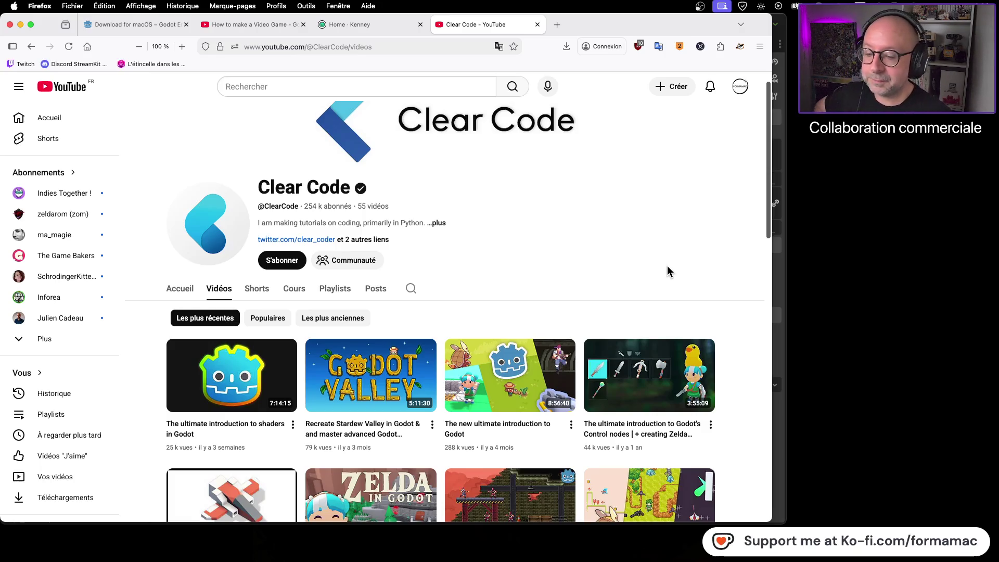
scroll(721, 226, down, 2)
scroll(736, 223, down, 3)
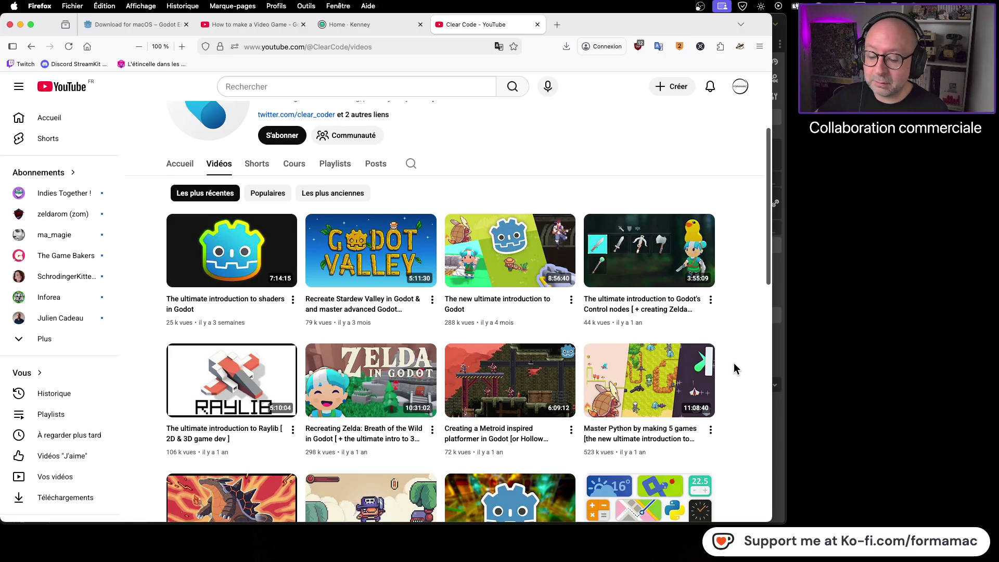
scroll(735, 368, down, 1)
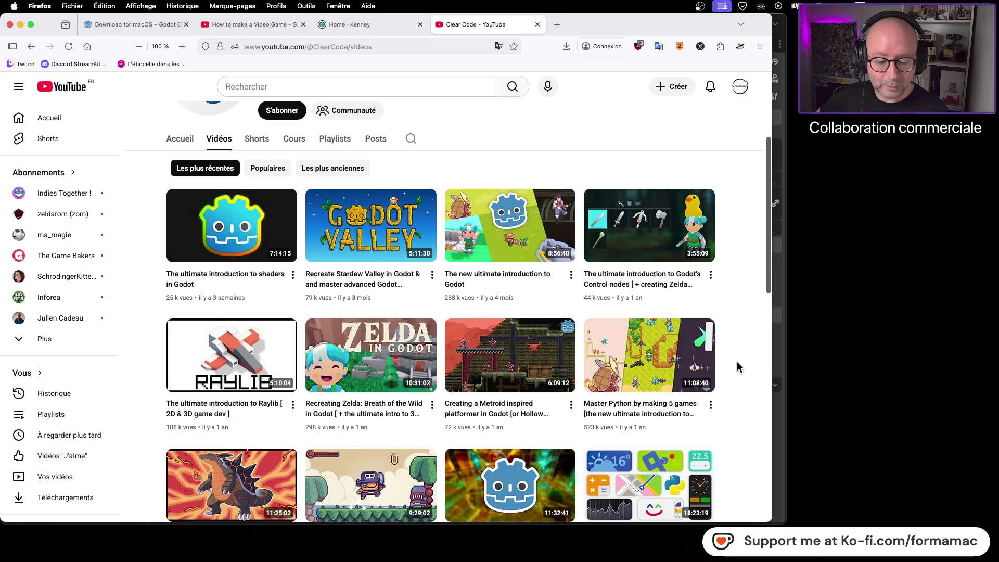
scroll(741, 356, down, 5)
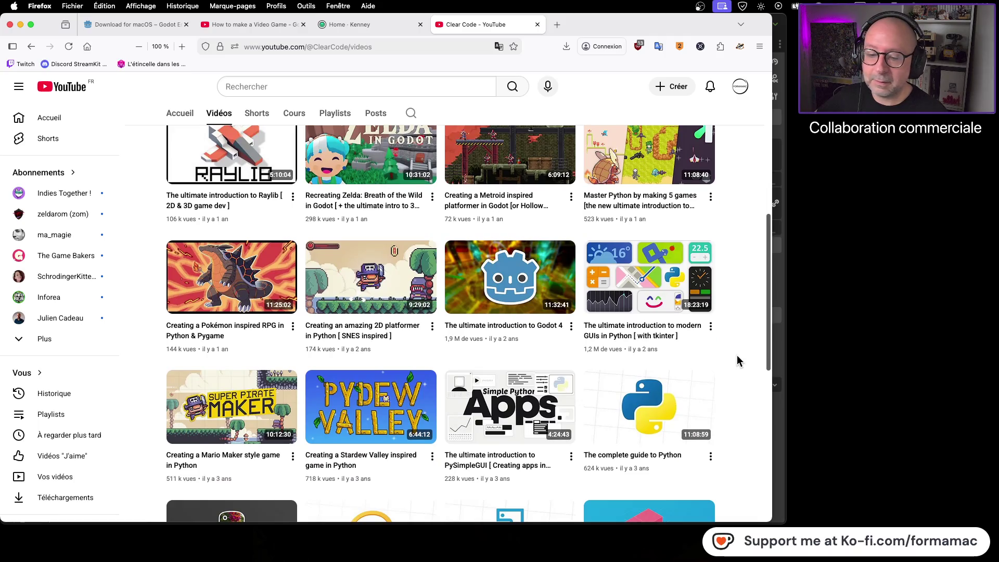
scroll(737, 355, down, 1)
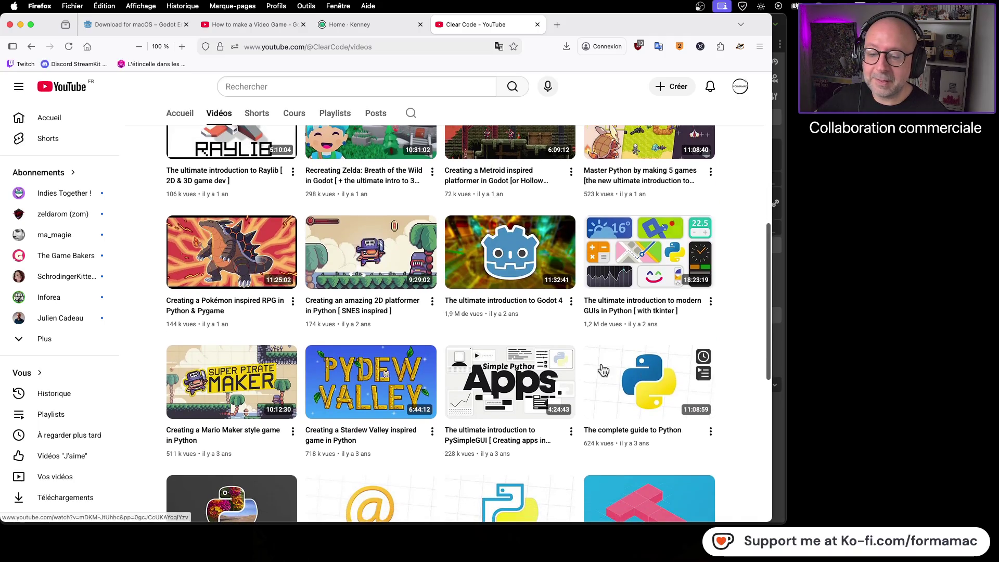
scroll(612, 413, down, 3)
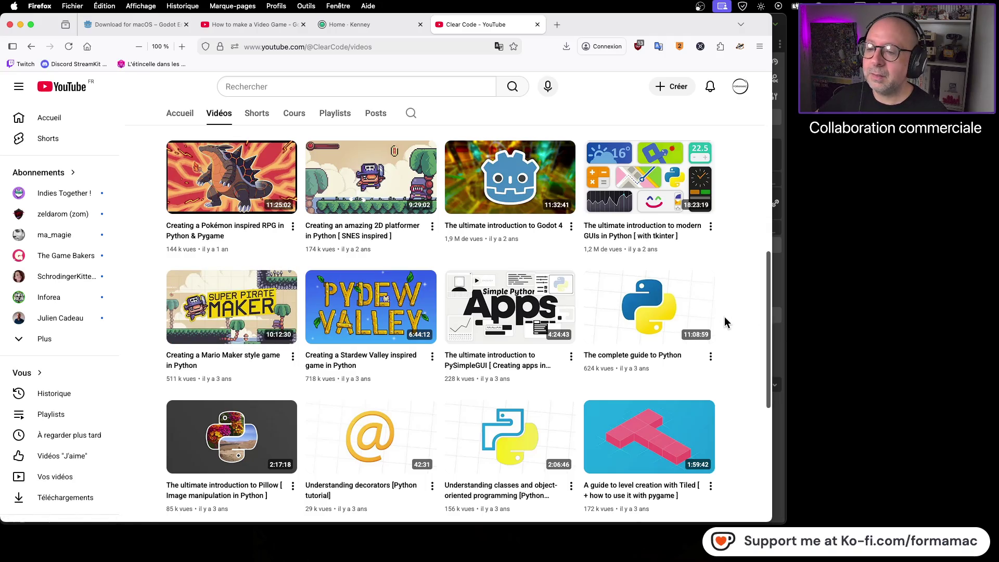
scroll(724, 322, up, 2)
scroll(724, 318, up, 5)
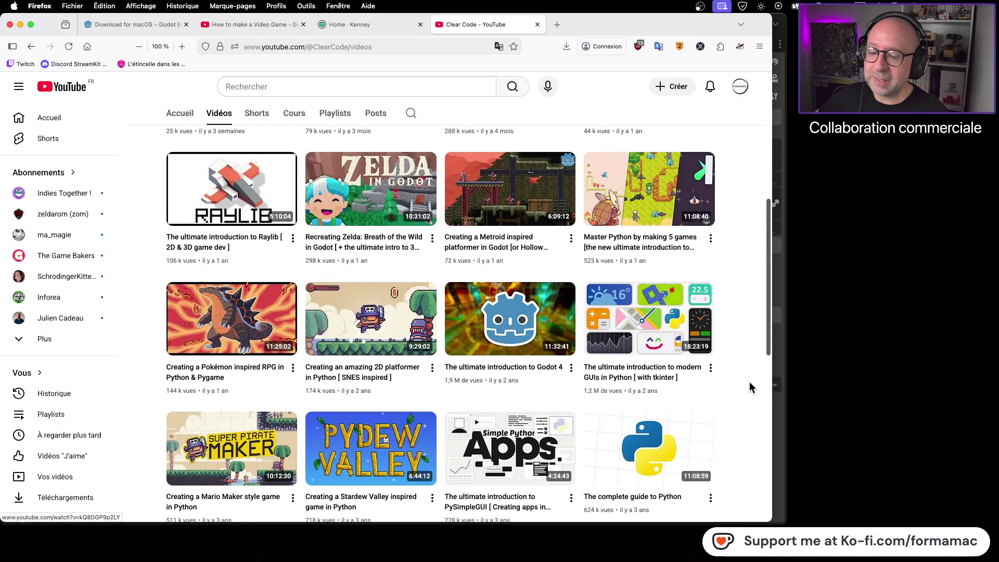
scroll(742, 389, up, 3)
Step: Scroll to the channel page top and return to Brackeys' 'How to make a Video Game' tab
scroll(741, 389, up, 5)
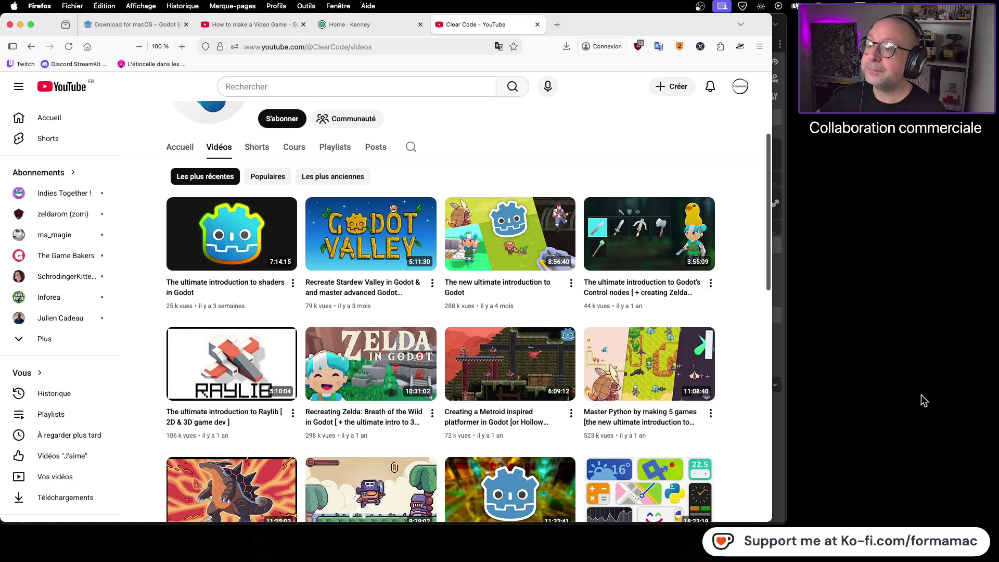
click(266, 21)
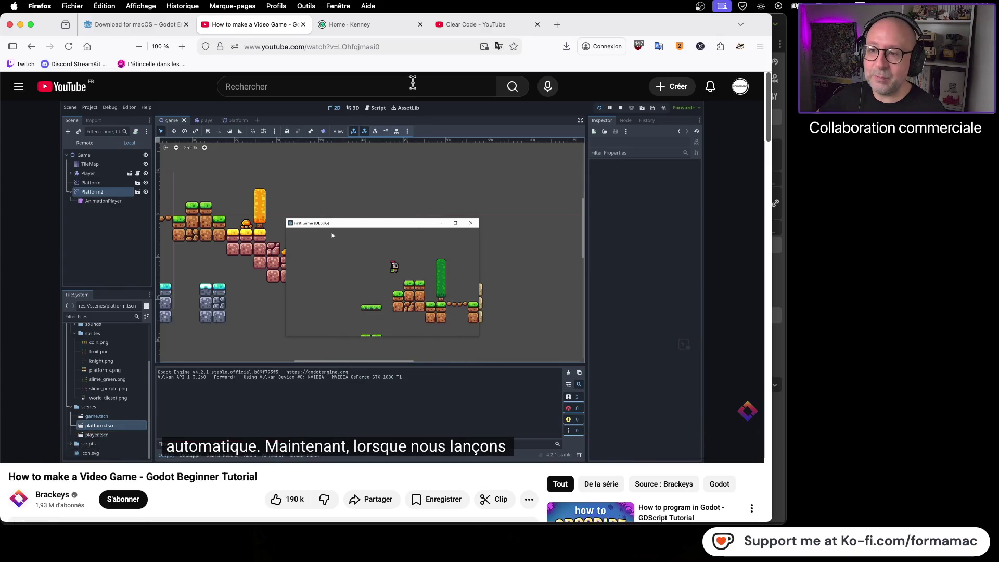
Step: Browse the Clear Code Videos grid and drag a channel-page shortcut onto the desktop
click(463, 23)
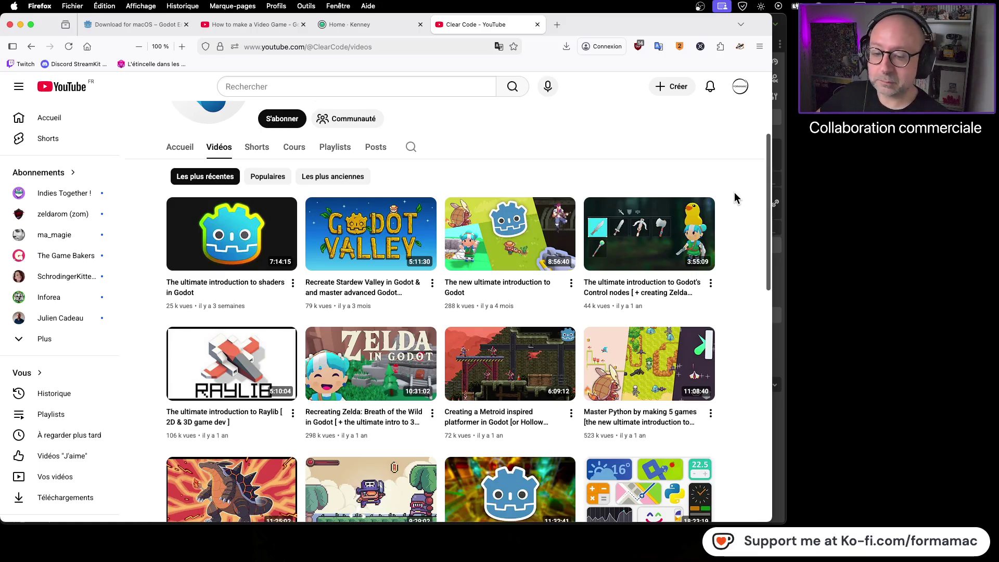
scroll(751, 195, down, 1)
scroll(748, 198, down, 3)
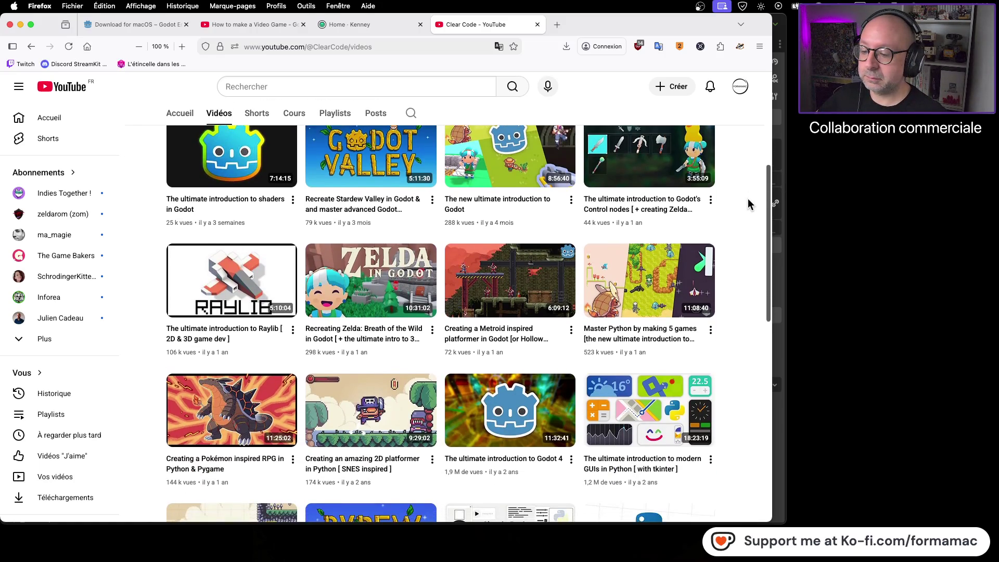
mouse_move(398, 401)
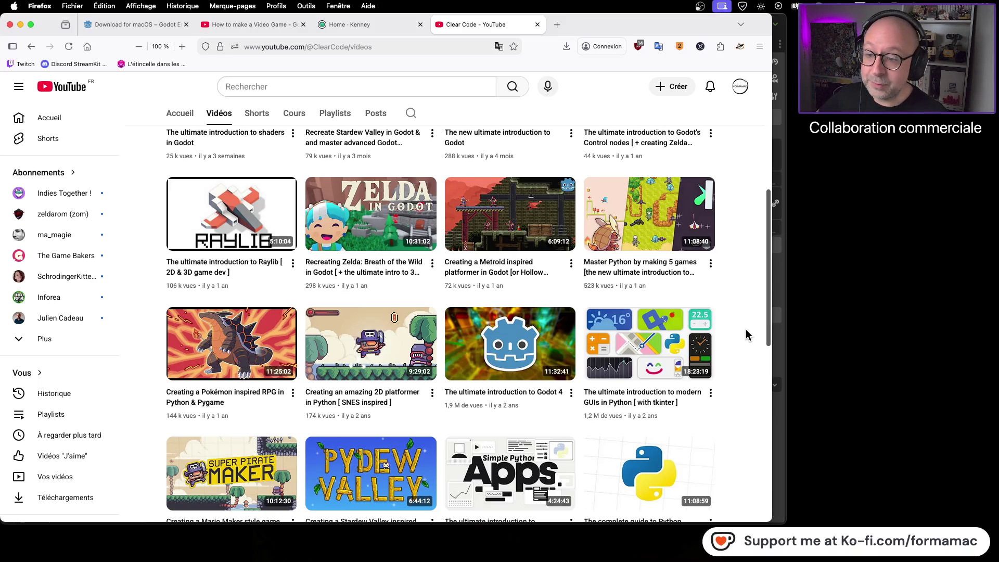
scroll(746, 328, up, 1)
scroll(746, 333, up, 3)
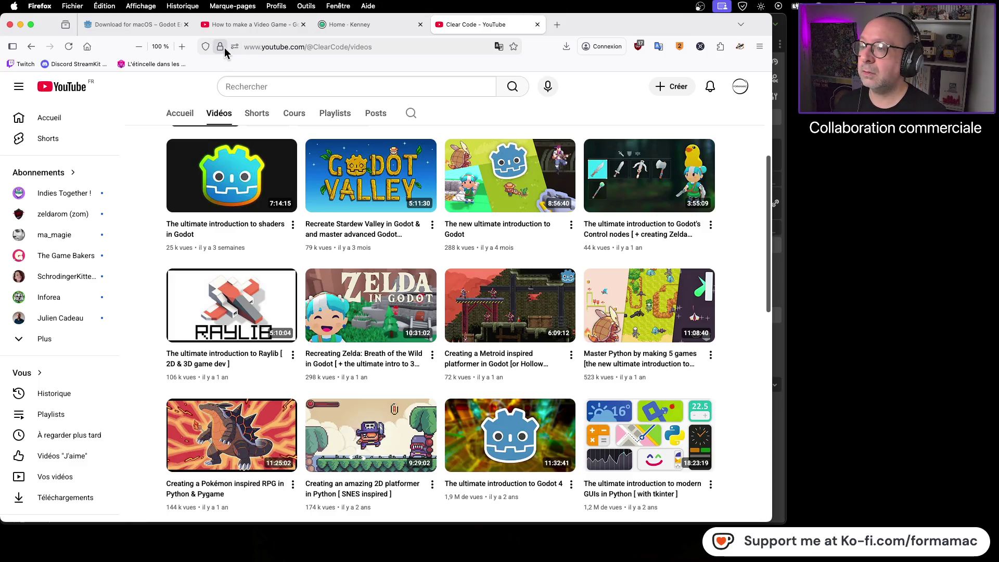
mouse_move(221, 48)
mouse_down()
mouse_move(931, 131)
mouse_move(920, 132)
mouse_up()
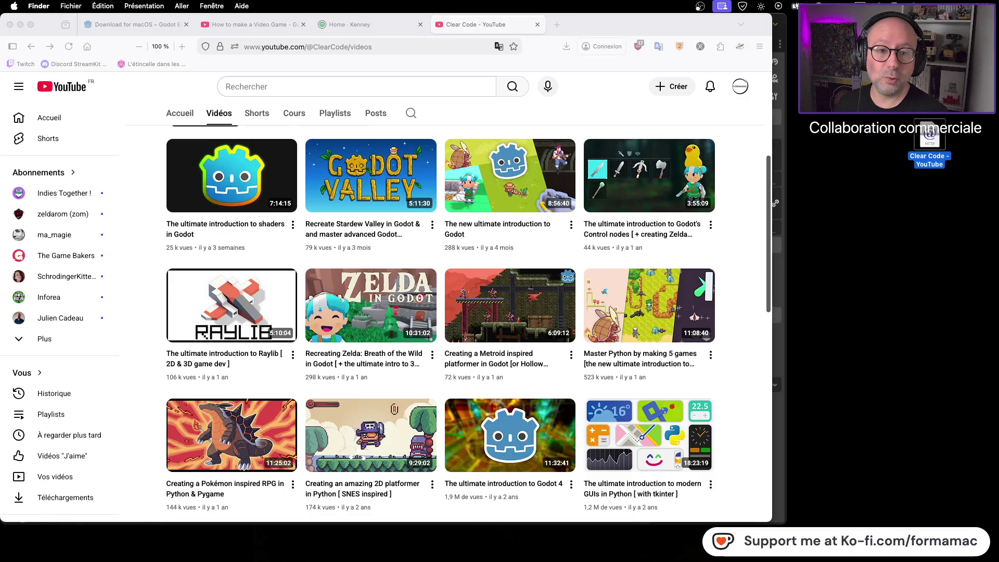
key(super+BackSpace)
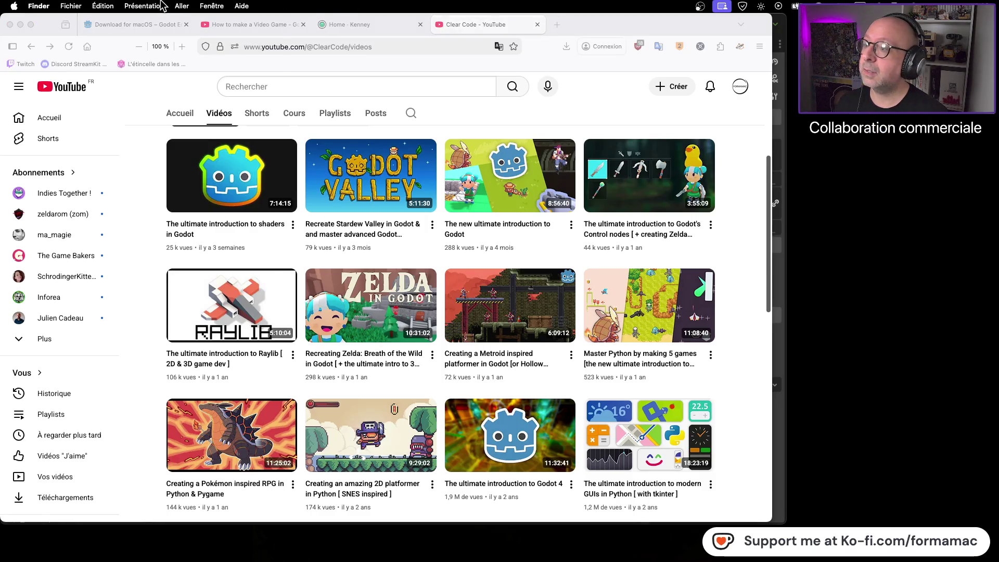
click(163, 5)
click(163, 92)
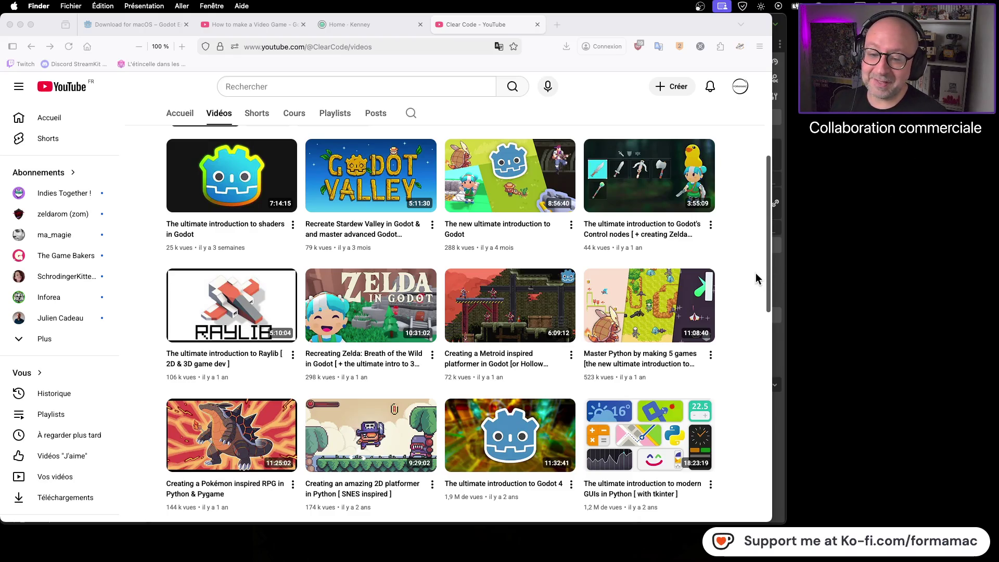
scroll(746, 280, down, 3)
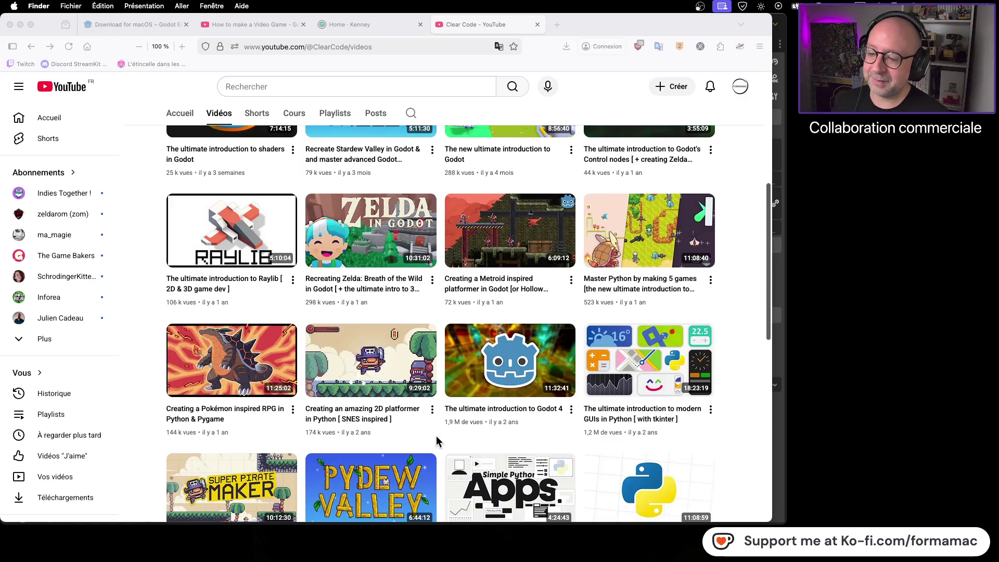
click(426, 436)
scroll(377, 379, down, 3)
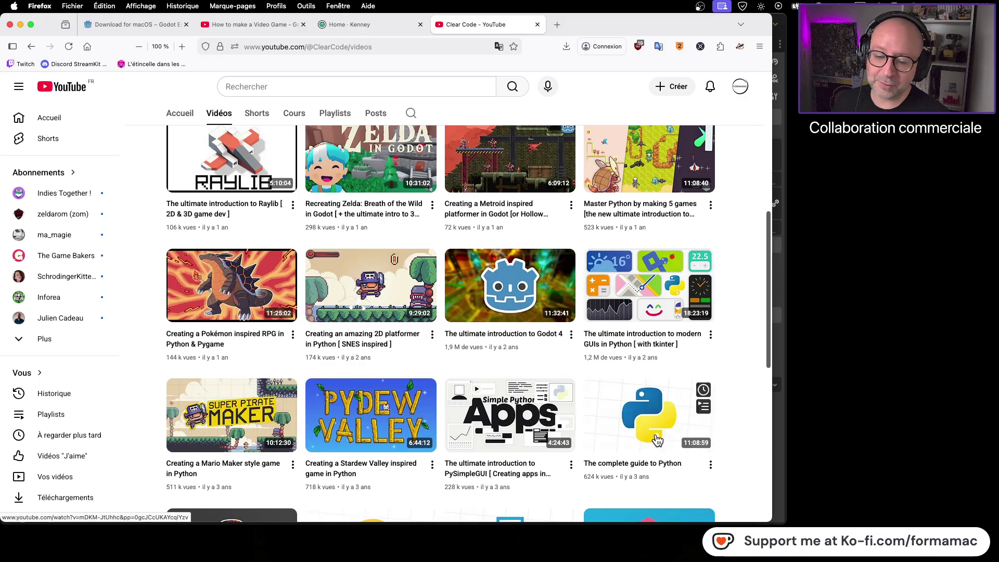
scroll(744, 390, down, 2)
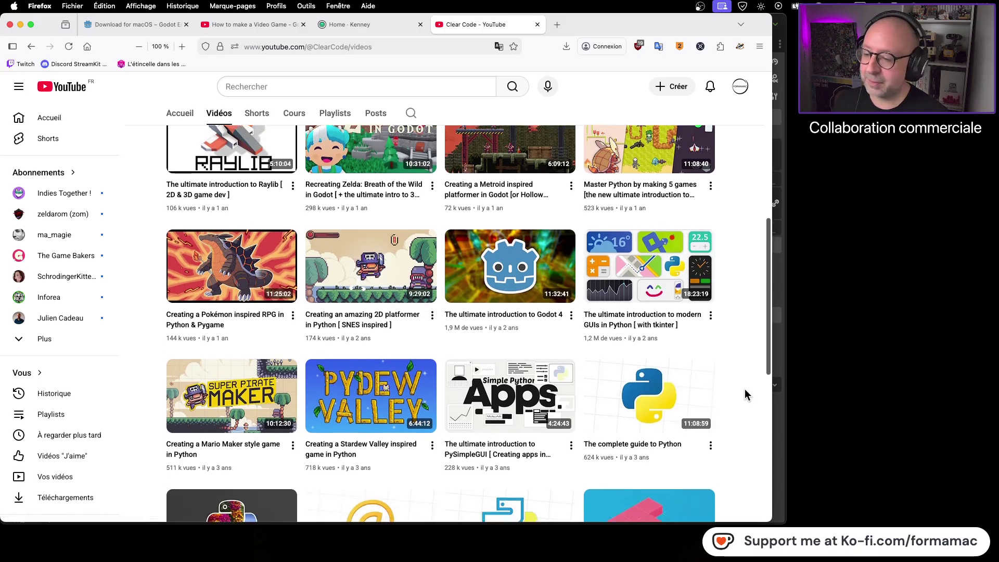
scroll(744, 390, down, 2)
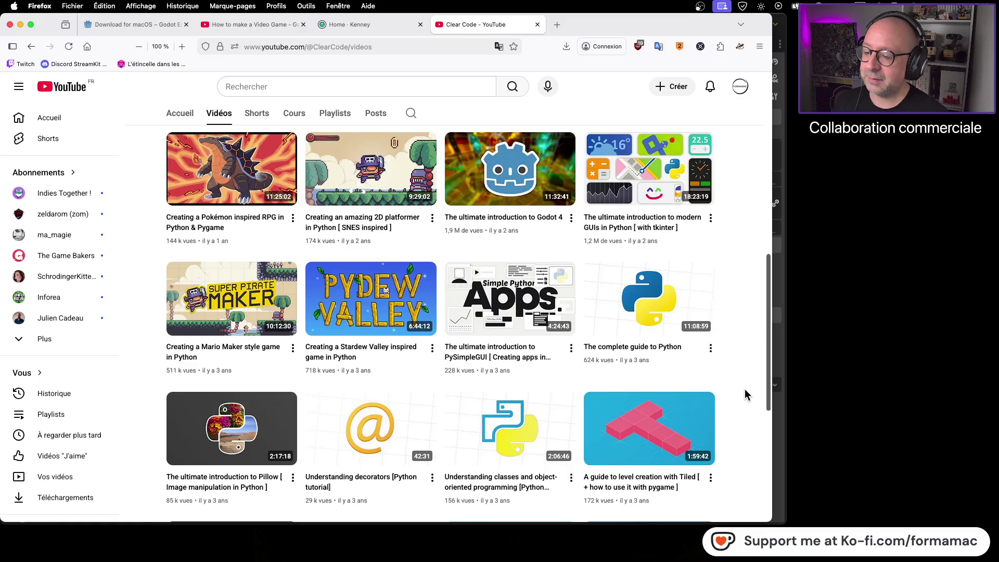
scroll(744, 390, down, 2)
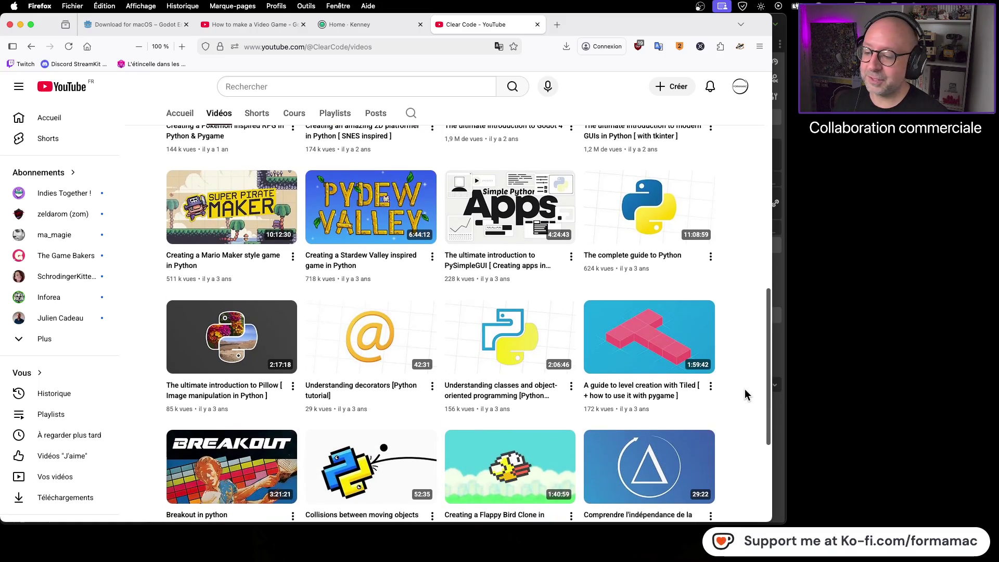
scroll(744, 390, down, 2)
scroll(744, 390, down, 2)
scroll(744, 389, down, 2)
scroll(744, 389, up, 1)
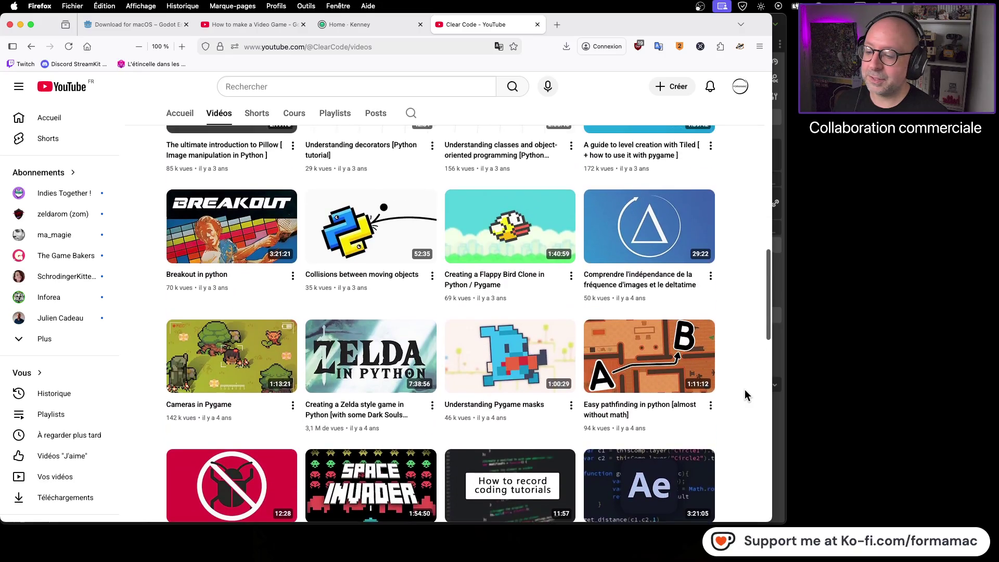
scroll(745, 389, up, 2)
scroll(745, 389, up, 1)
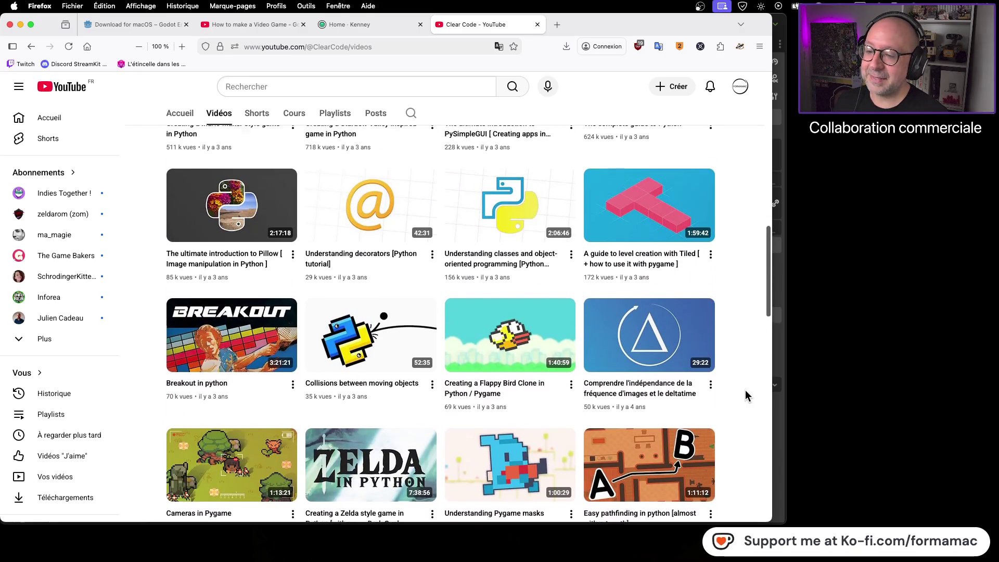
scroll(745, 390, up, 1)
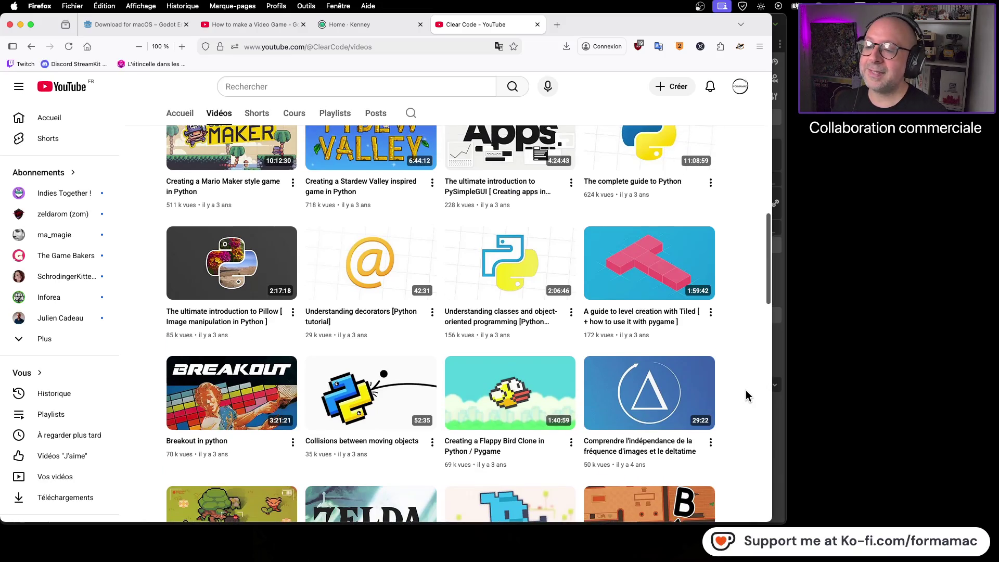
scroll(735, 355, up, 2)
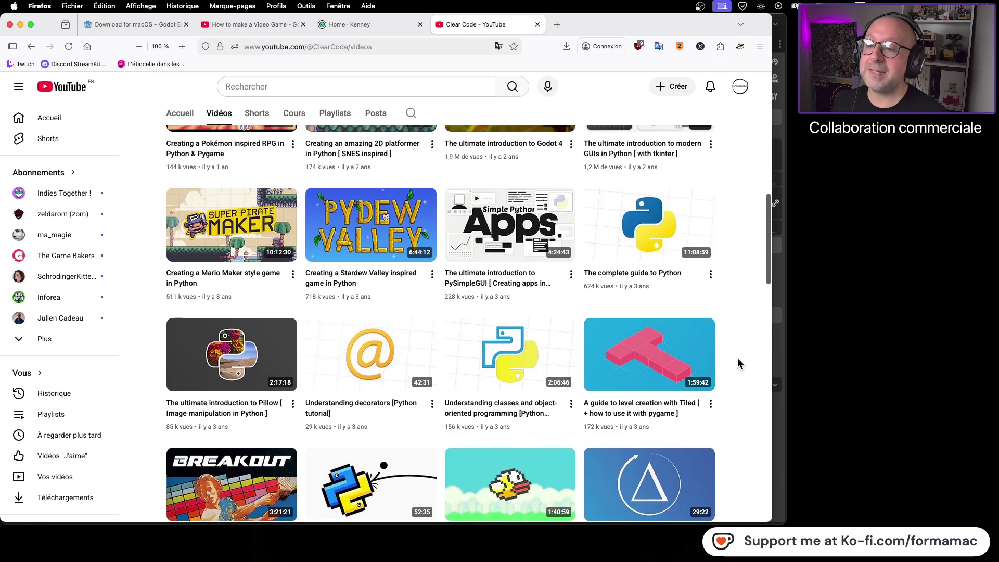
scroll(739, 360, down, 8)
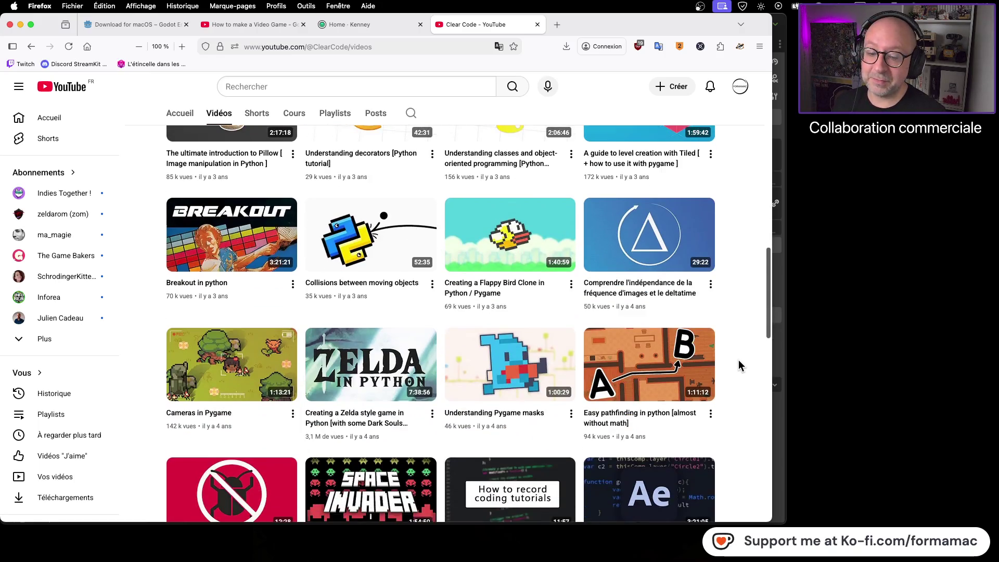
scroll(739, 364, down, 3)
scroll(738, 360, down, 2)
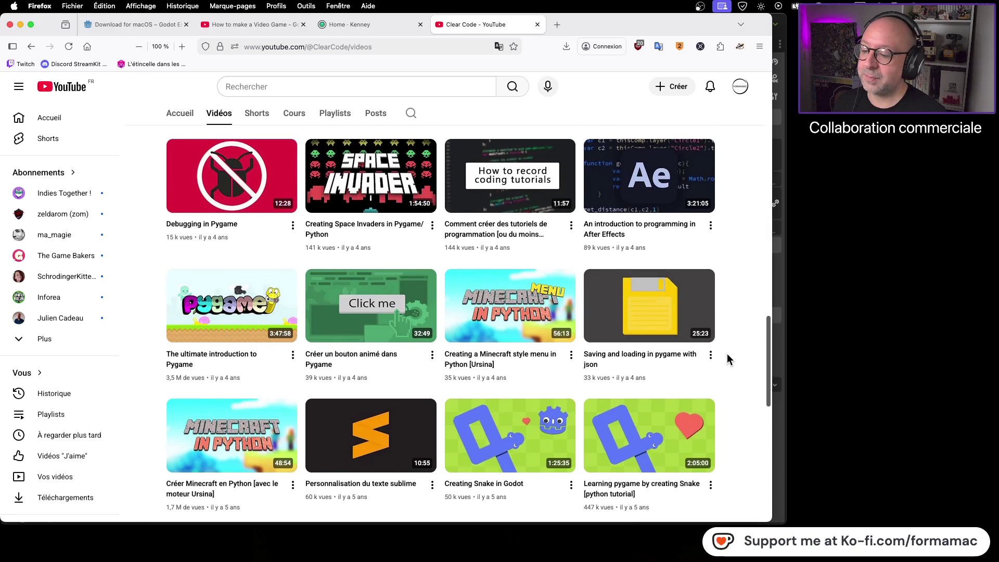
scroll(728, 359, up, 5)
scroll(727, 359, up, 4)
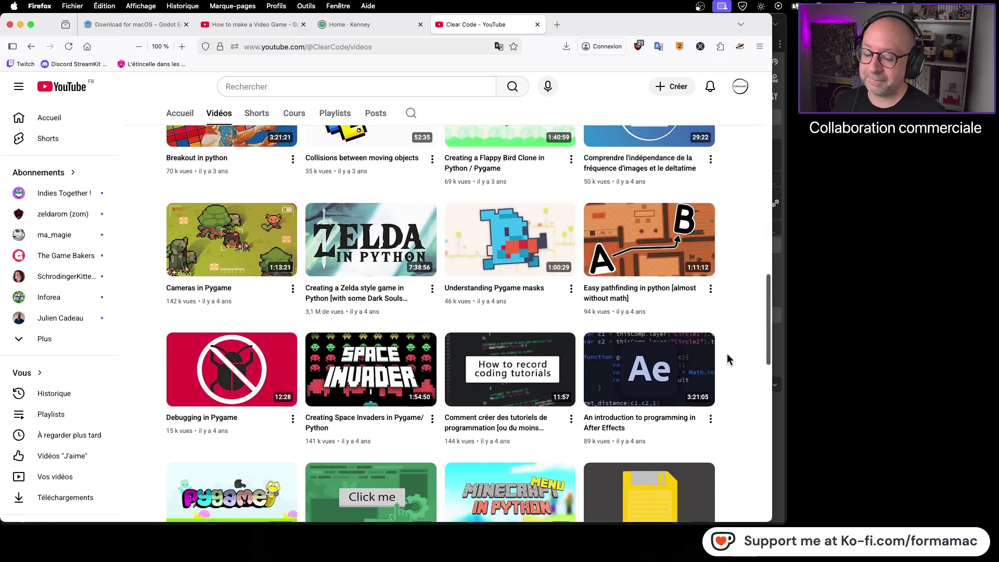
scroll(727, 358, up, 2)
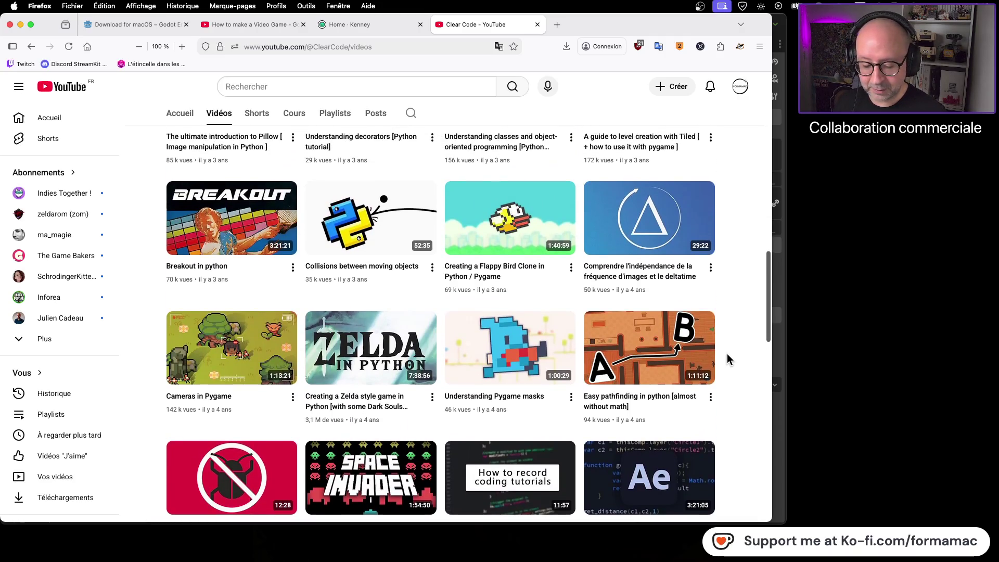
Step: Search the web for 'pygame' in a new tab
click(557, 24)
click(415, 200)
text(pyga)
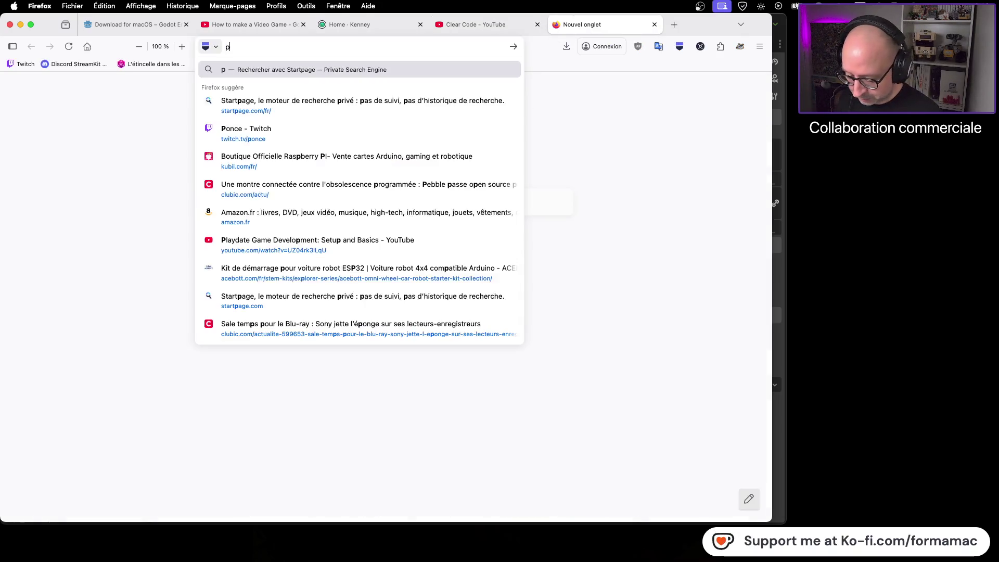
text(me)
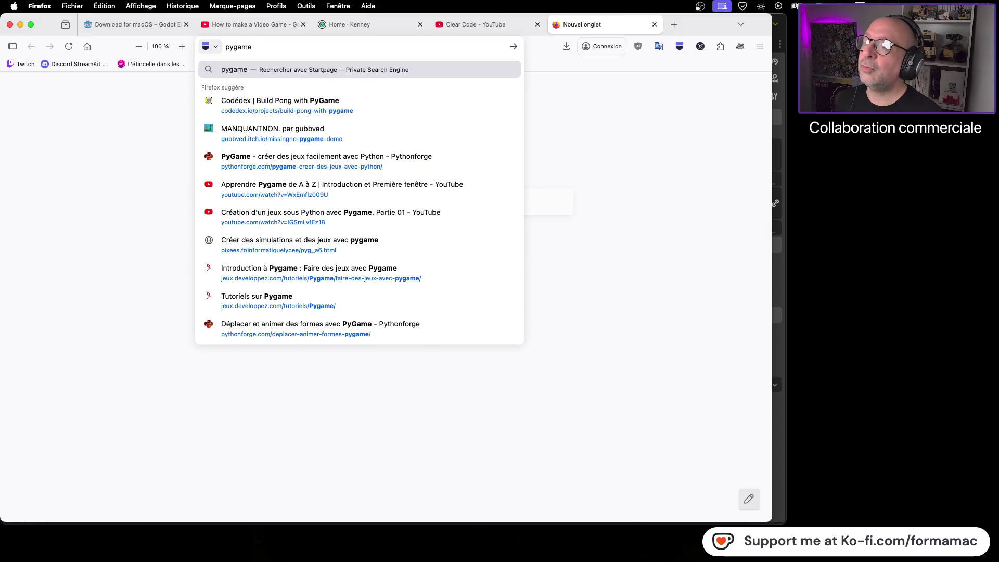
key(Return)
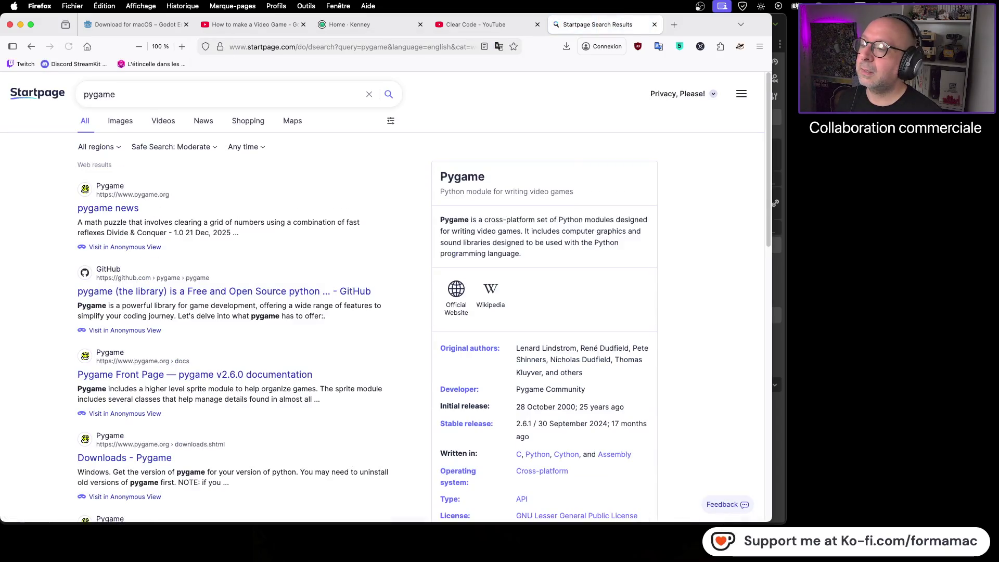
Step: View the pygame news result, close it, and go back to the blank new-tab page
click(134, 208)
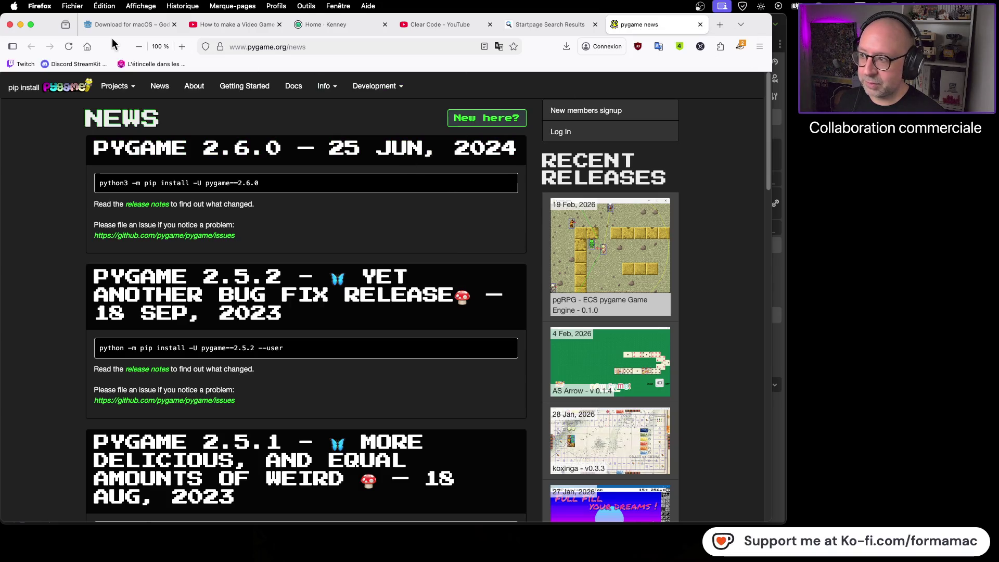
click(700, 24)
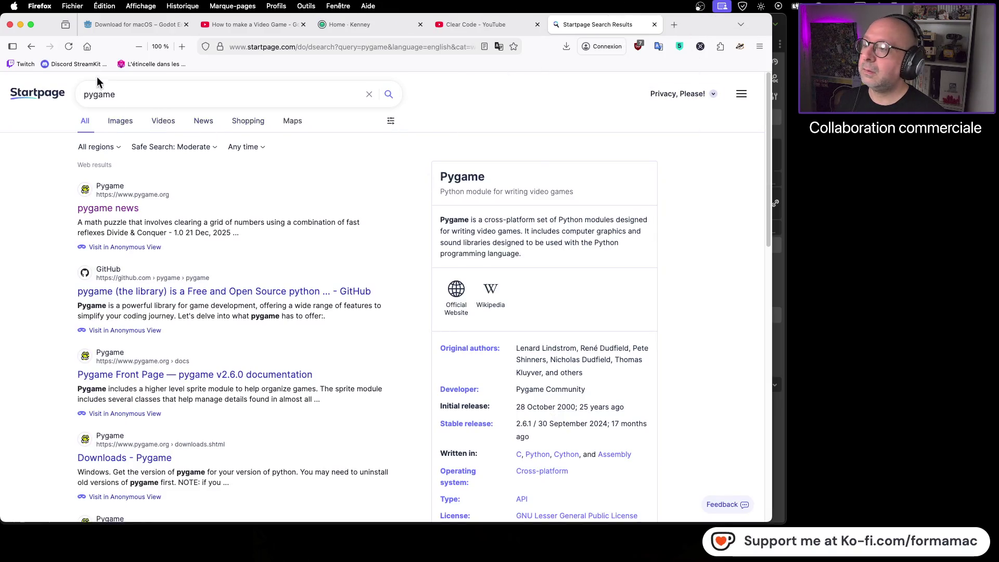
click(32, 48)
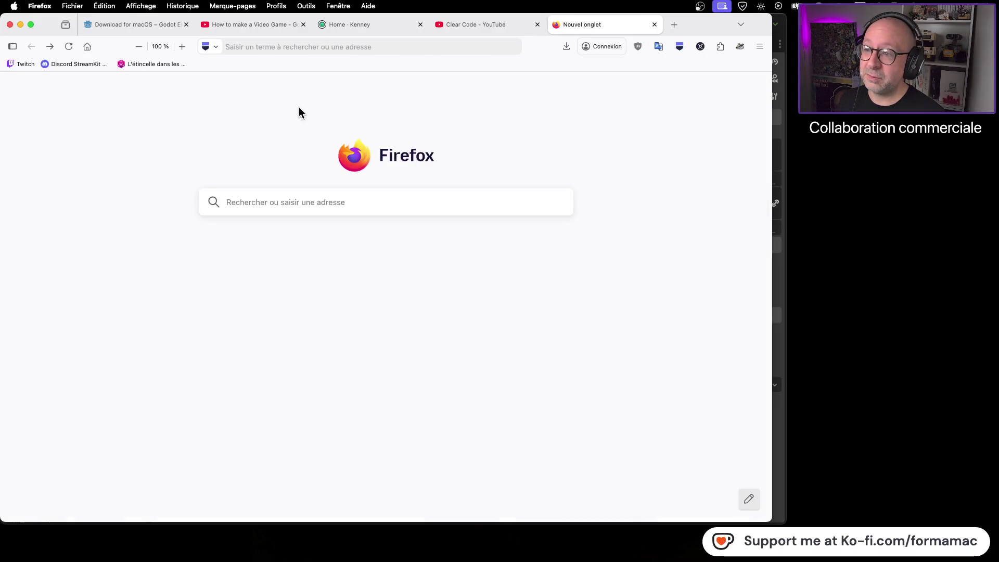
Step: Browse Clear Code's Pygame tutorials such as 'Breakout in python' and 'Creating a Flappy Bird Clone'
click(514, 25)
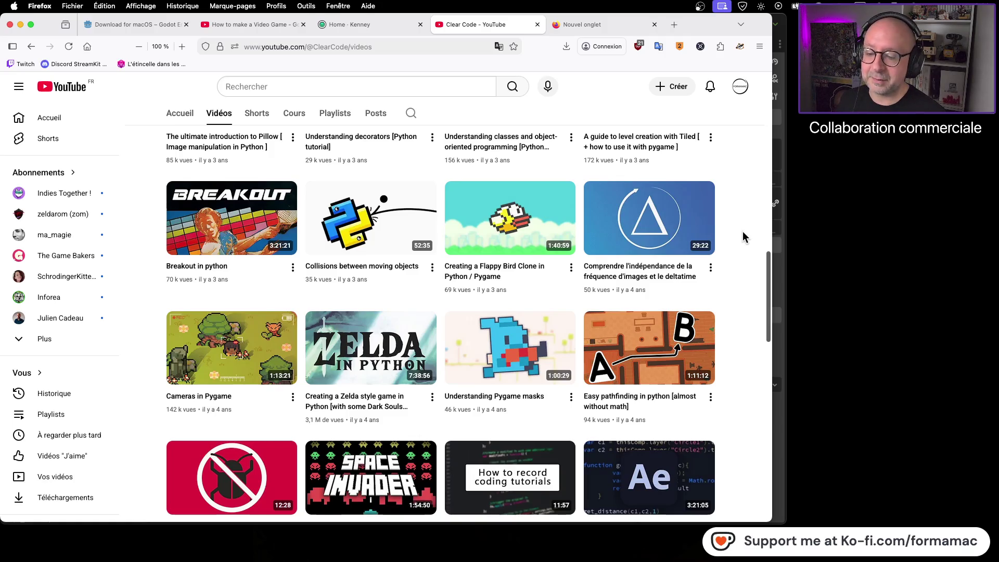
scroll(742, 233, down, 2)
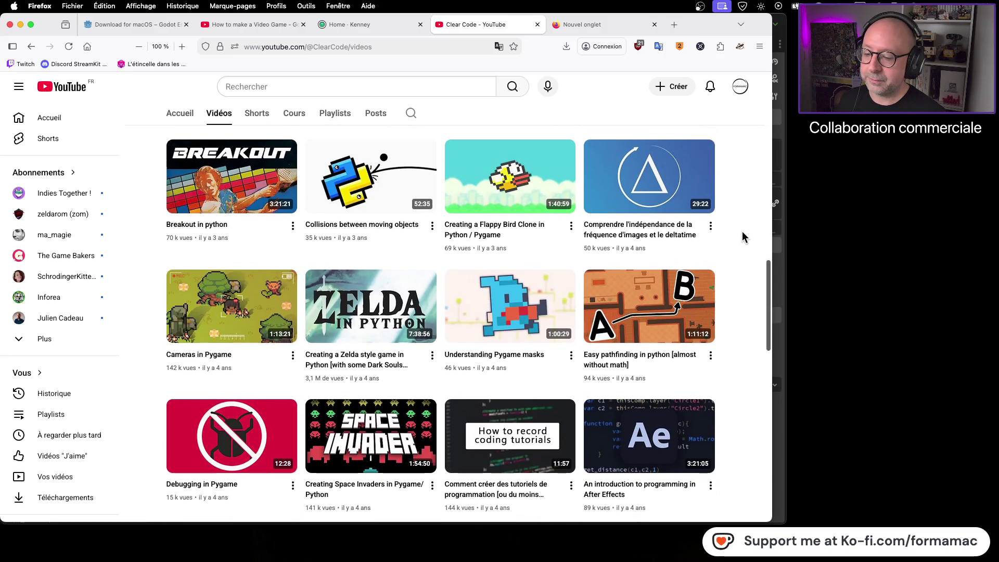
scroll(742, 237, down, 1)
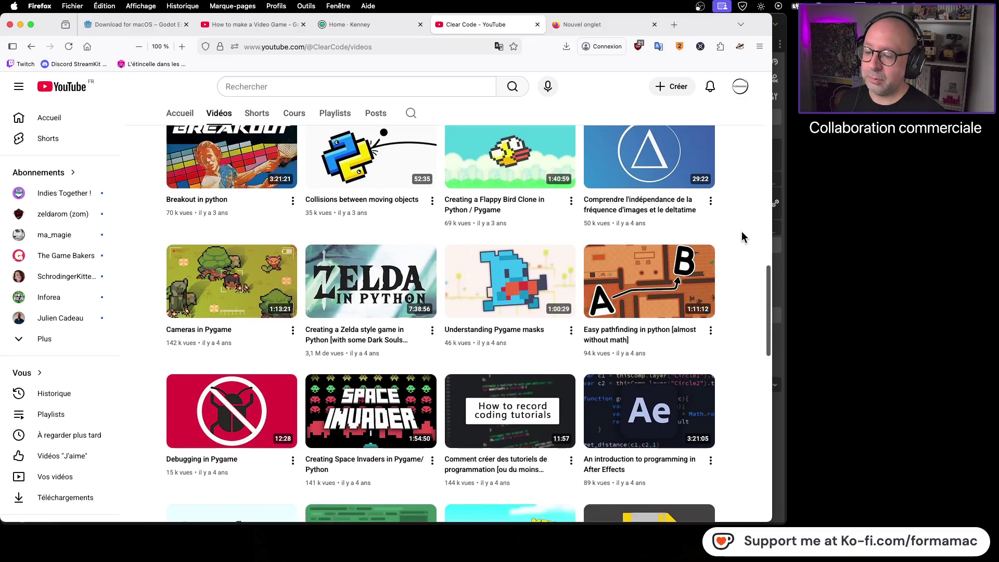
scroll(743, 234, down, 5)
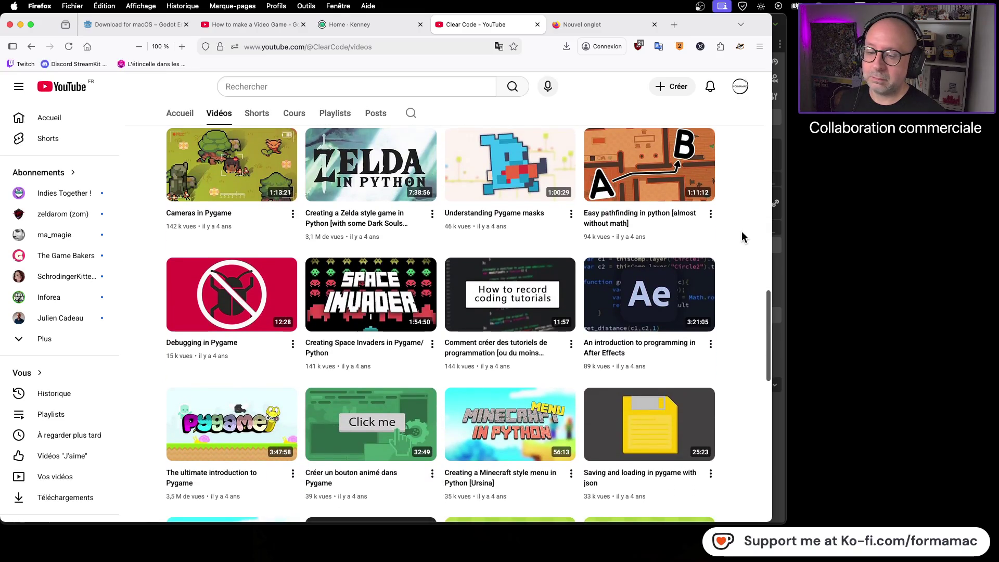
mouse_move(371, 291)
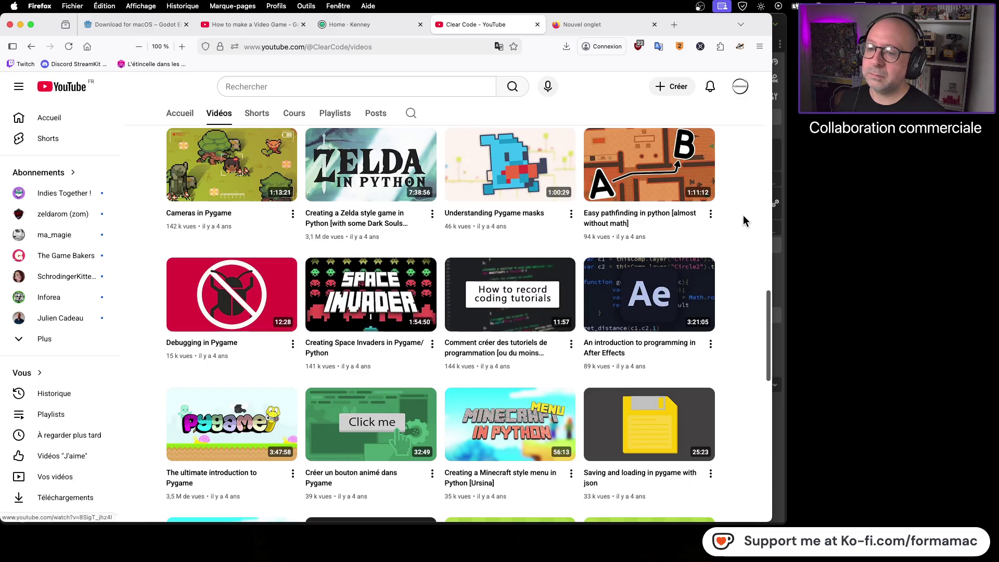
scroll(744, 222, up, 2)
scroll(743, 223, up, 4)
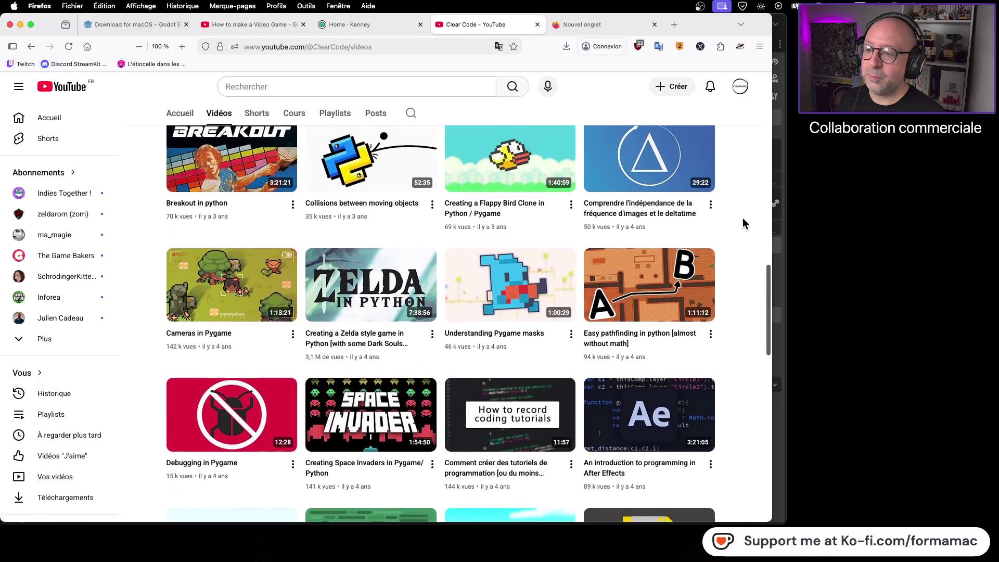
scroll(742, 223, up, 8)
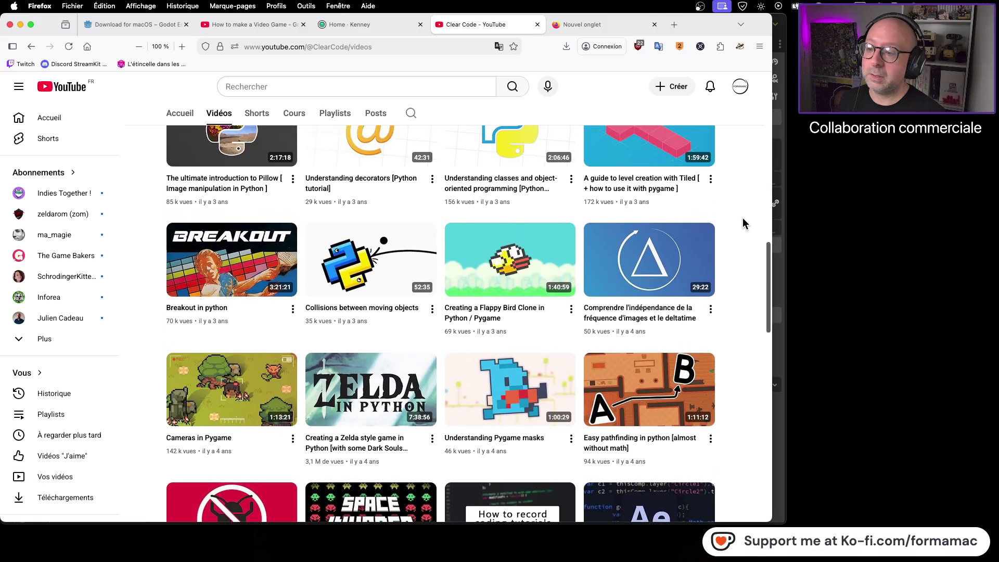
scroll(743, 223, up, 3)
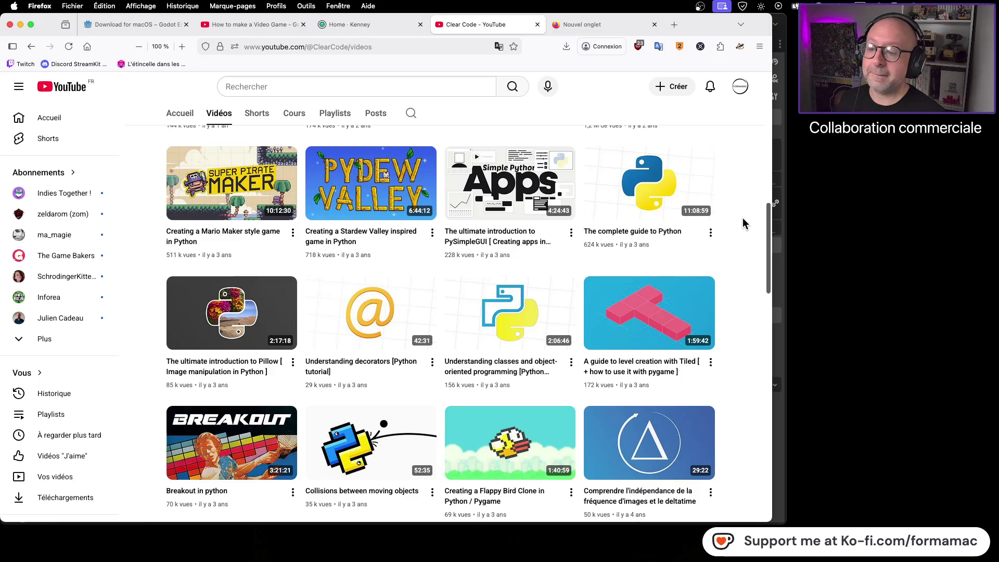
scroll(742, 219, down, 3)
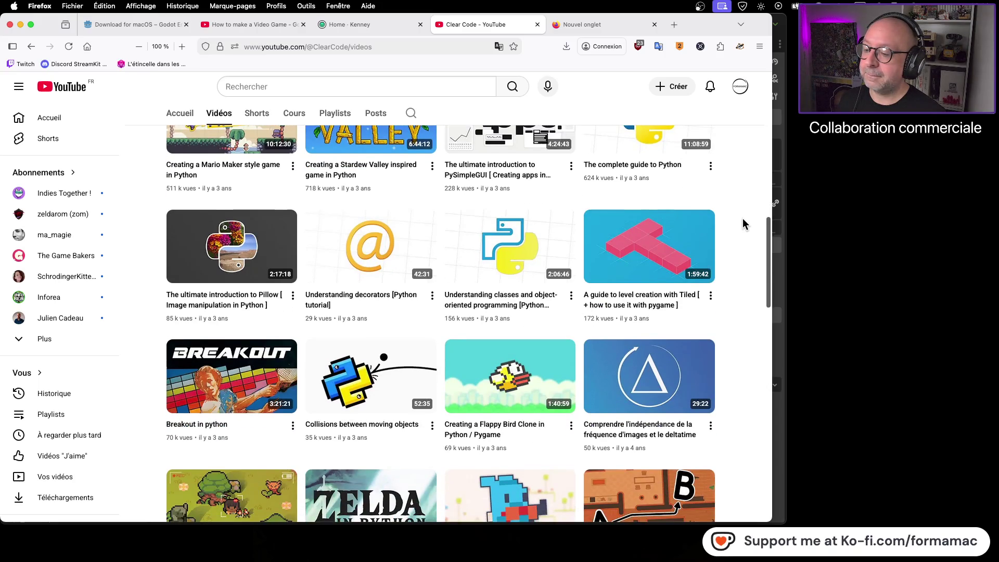
scroll(741, 220, down, 8)
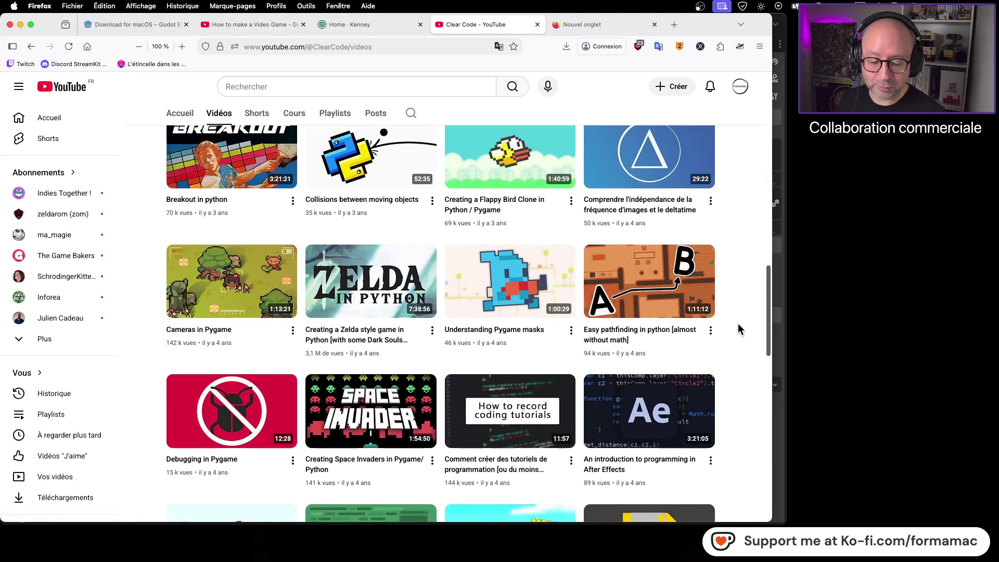
scroll(741, 321, down, 2)
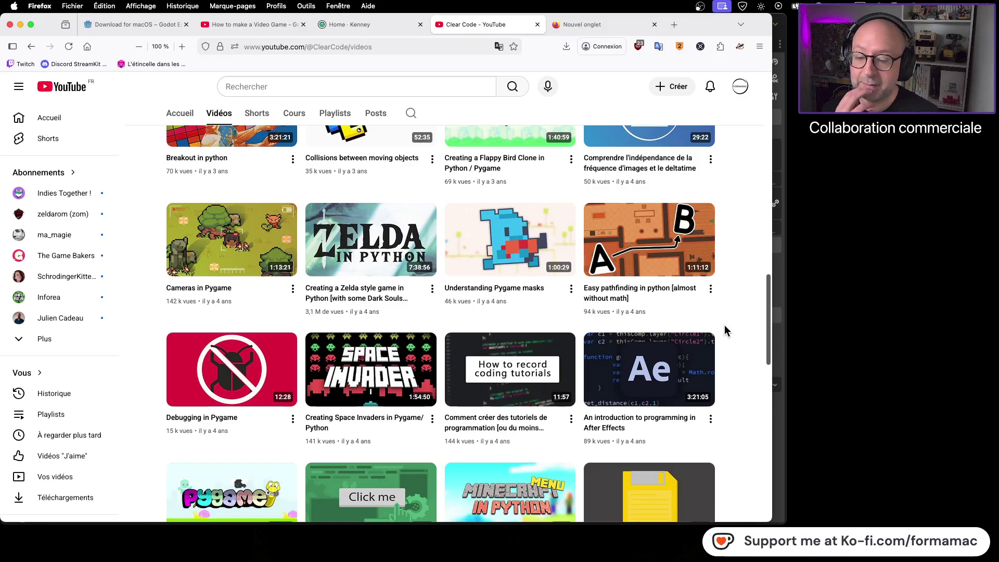
scroll(725, 328, down, 3)
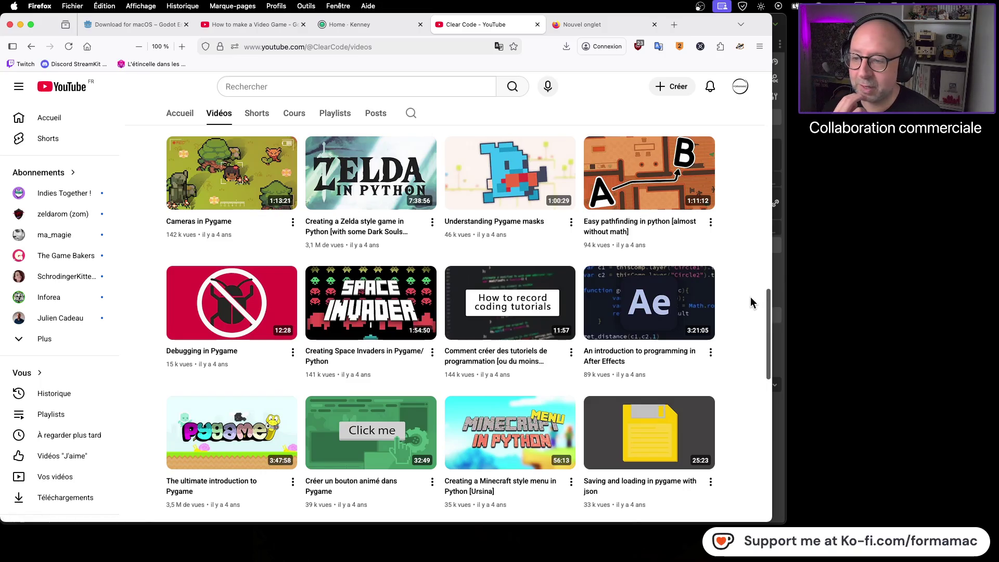
scroll(751, 303, up, 3)
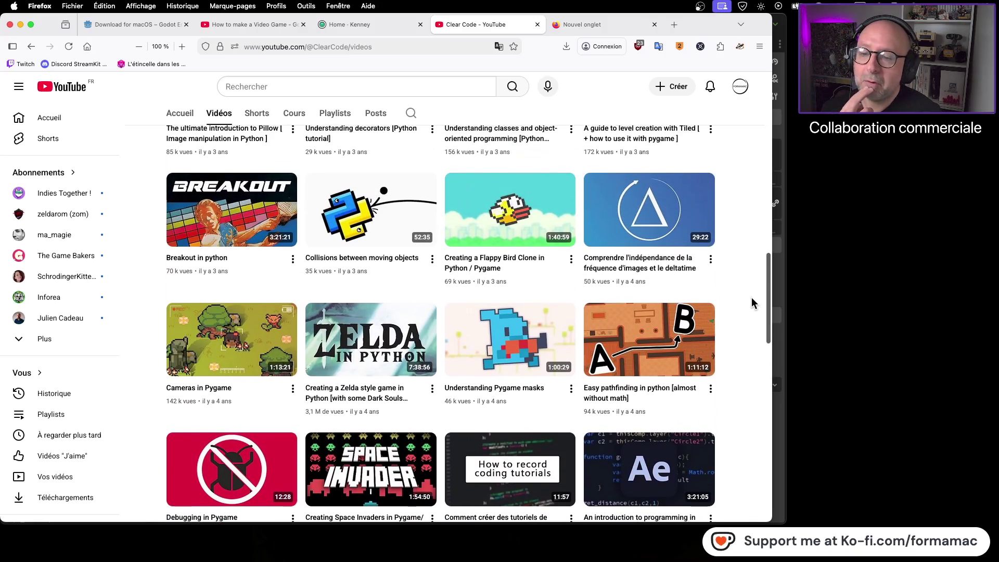
scroll(750, 303, up, 3)
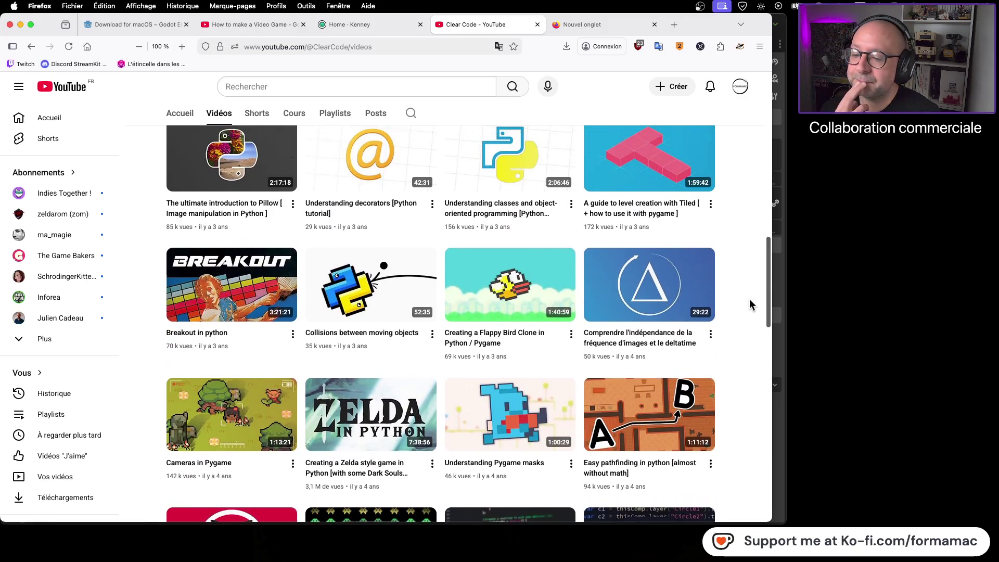
scroll(751, 303, up, 3)
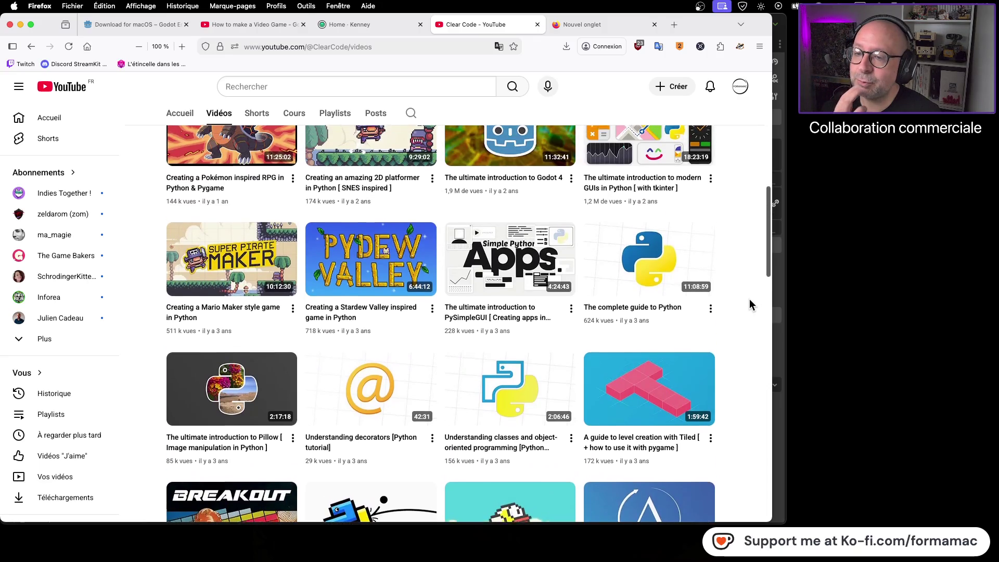
scroll(751, 304, up, 3)
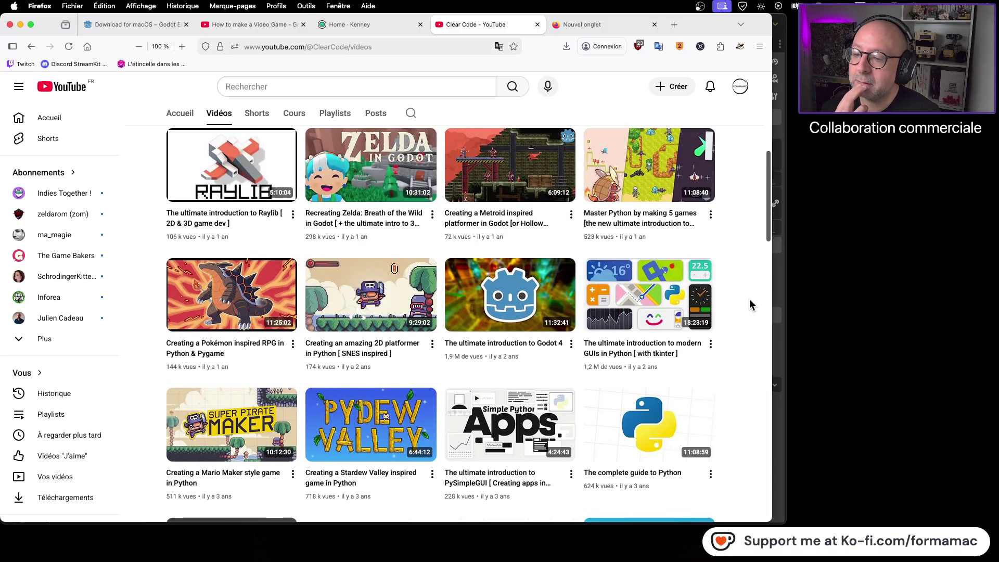
scroll(750, 304, up, 3)
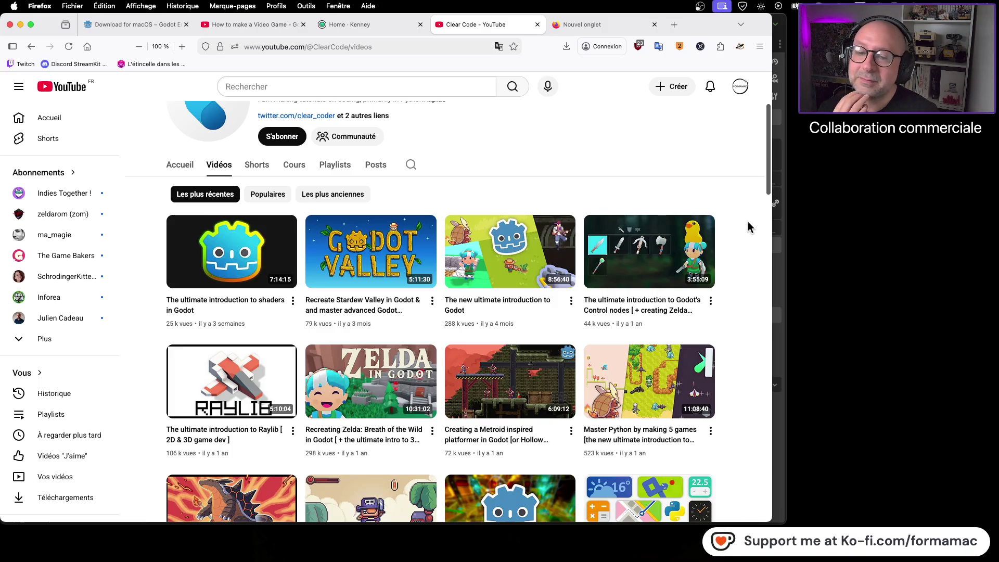
scroll(727, 201, down, 10)
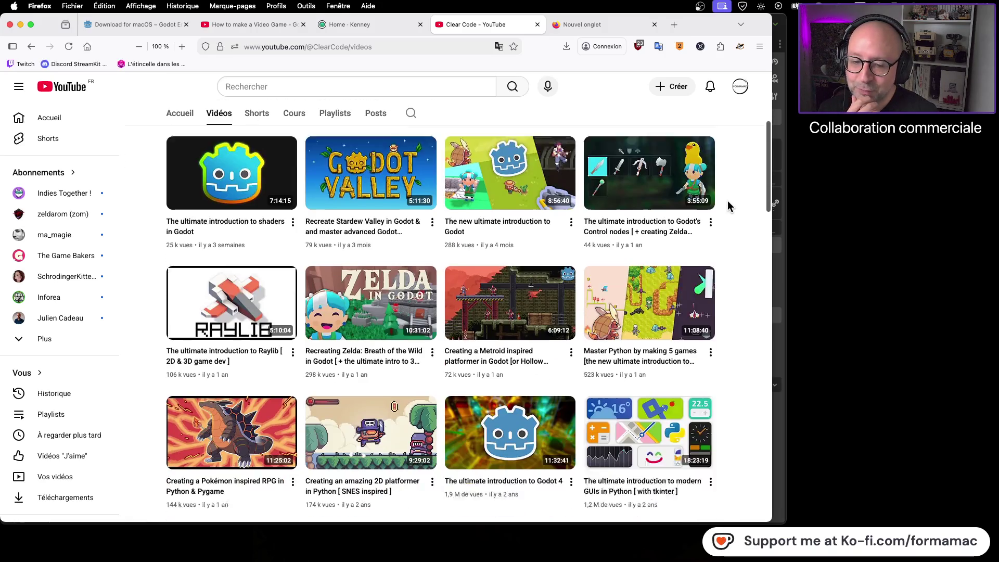
scroll(727, 203, down, 7)
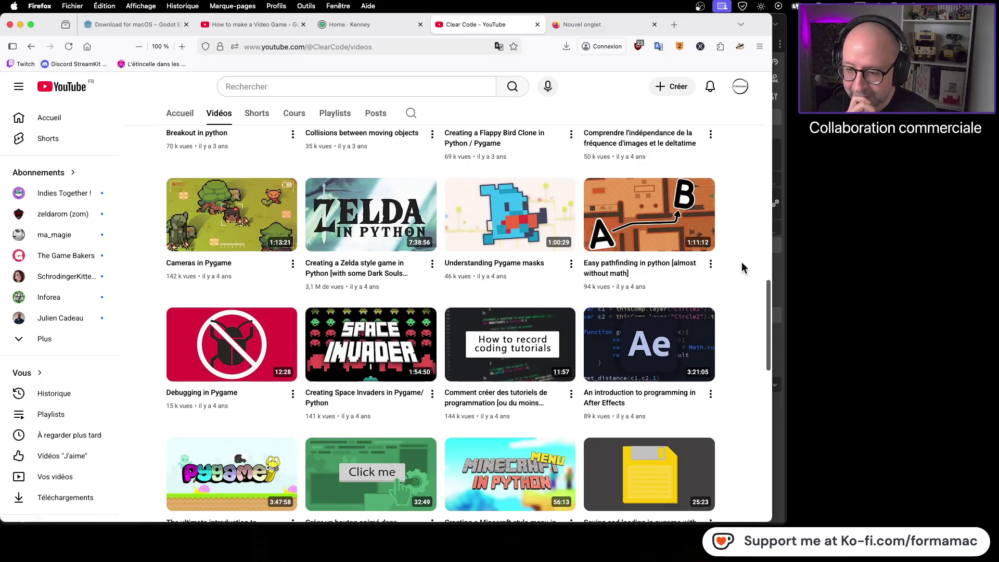
click(385, 332)
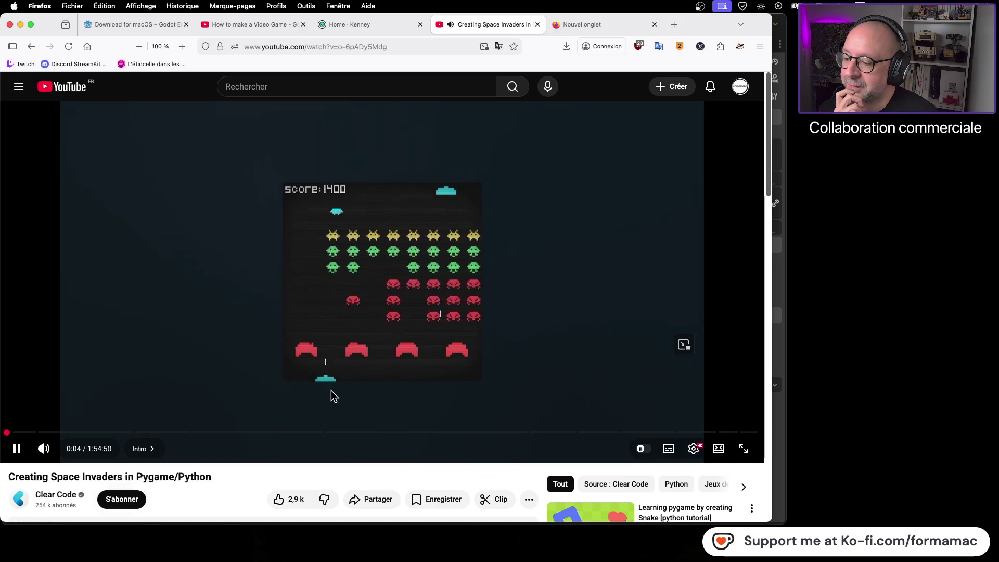
click(20, 451)
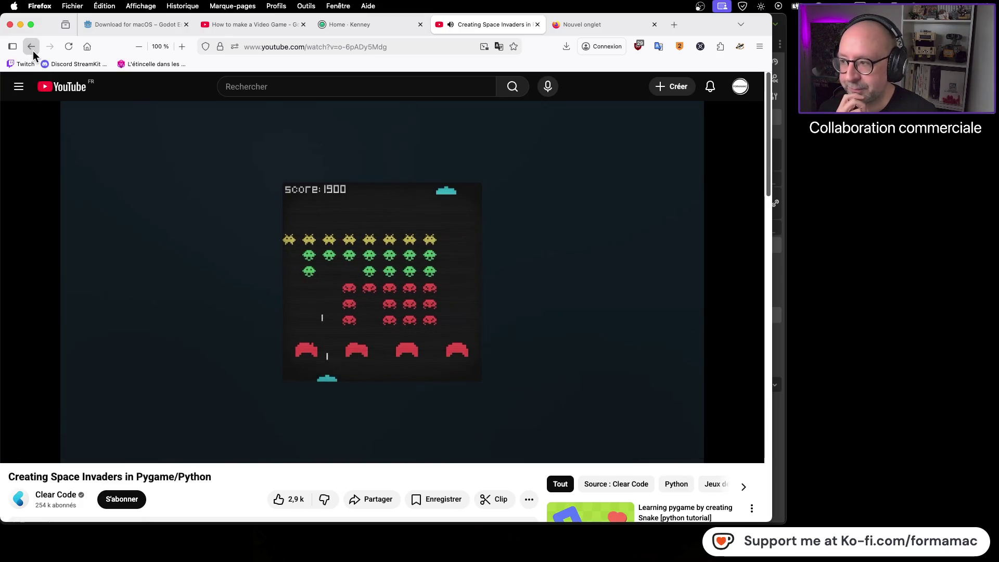
click(32, 47)
scroll(493, 324, down, 5)
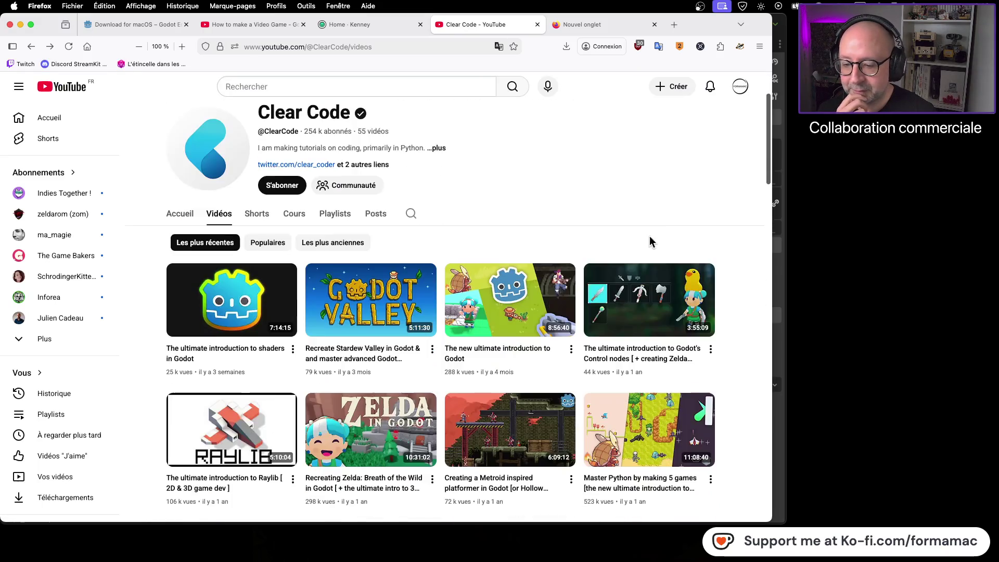
scroll(694, 240, down, 10)
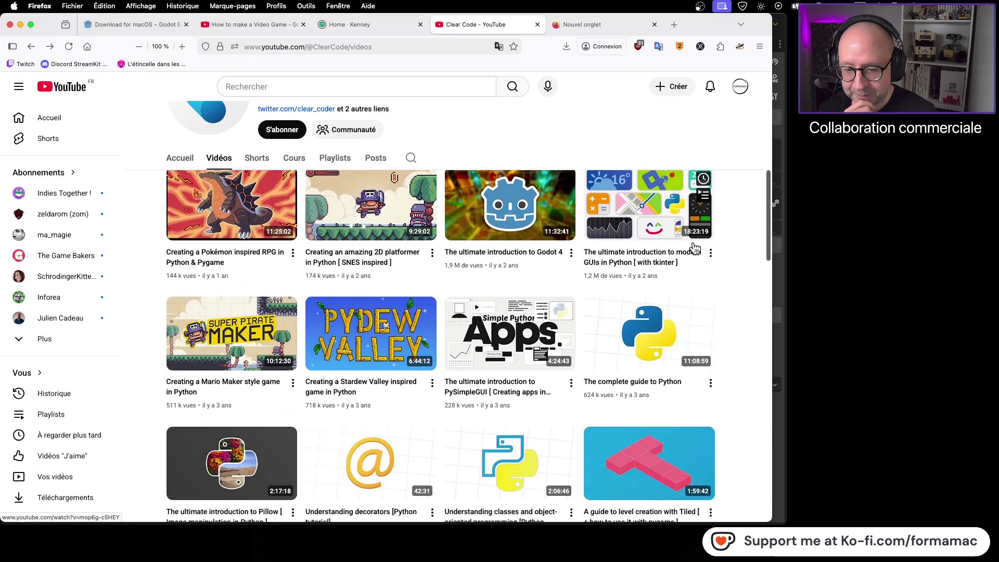
scroll(727, 267, down, 3)
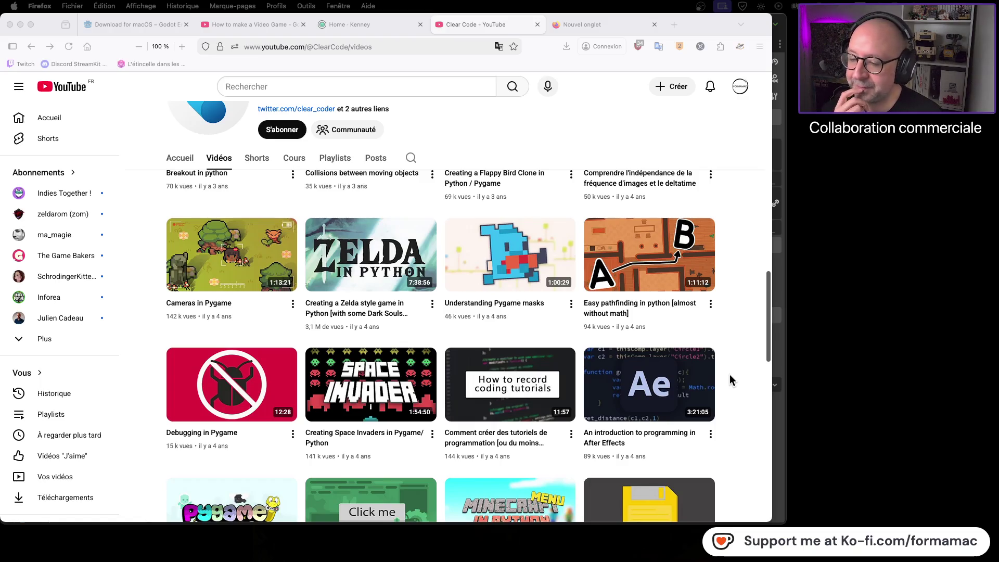
click(748, 347)
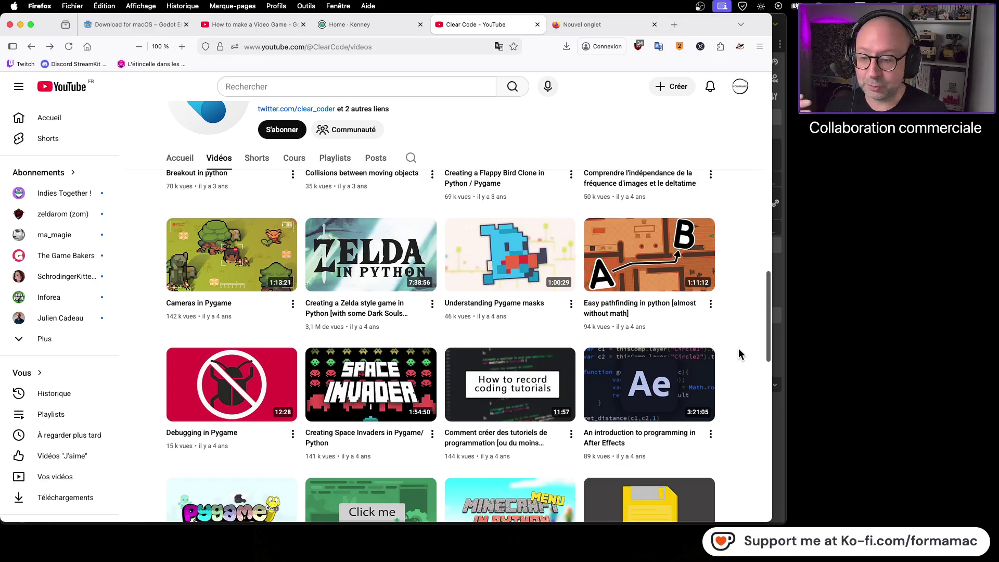
scroll(738, 349, up, 3)
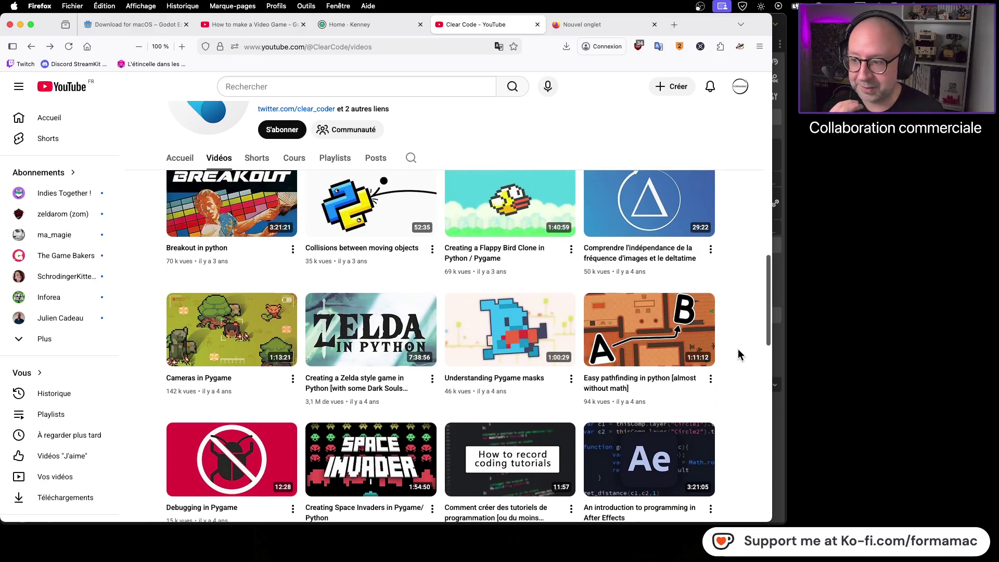
scroll(738, 349, up, 5)
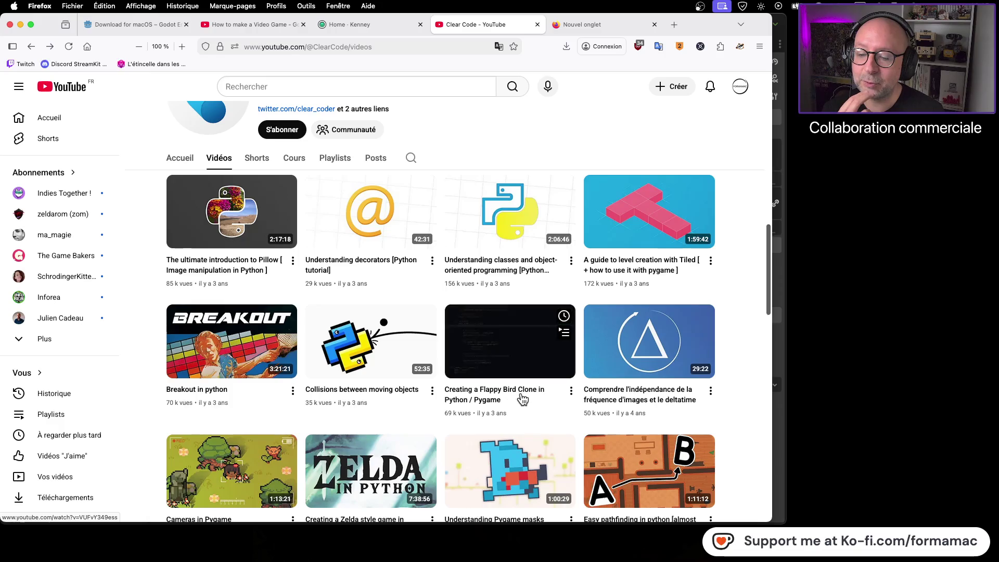
scroll(409, 426, down, 3)
scroll(410, 426, down, 4)
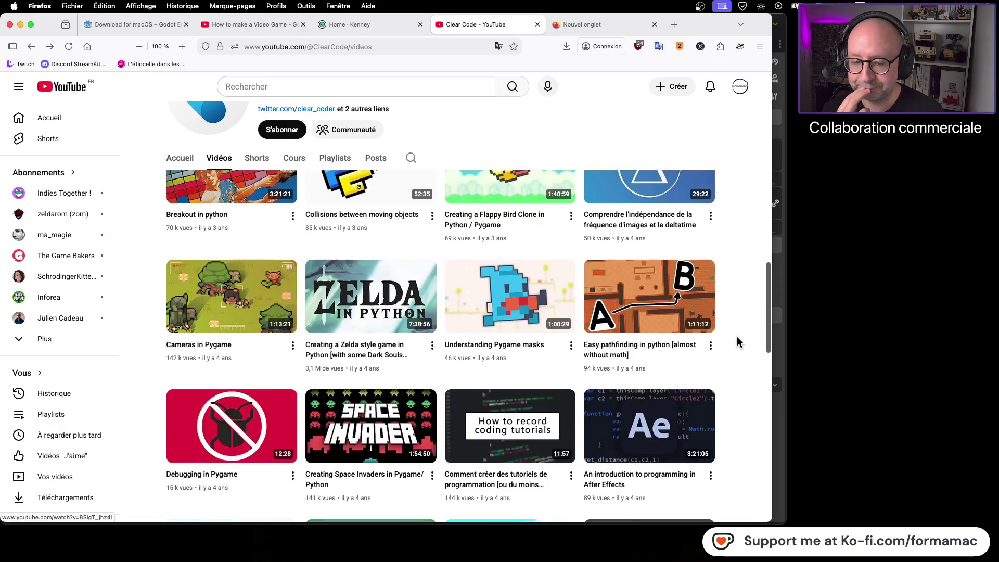
scroll(740, 333, up, 3)
scroll(740, 330, up, 10)
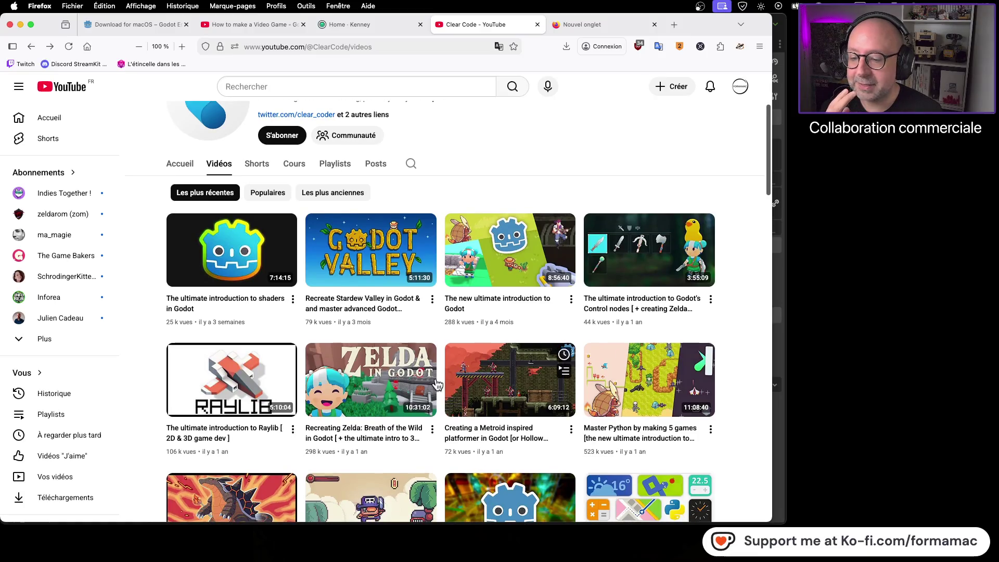
mouse_move(368, 394)
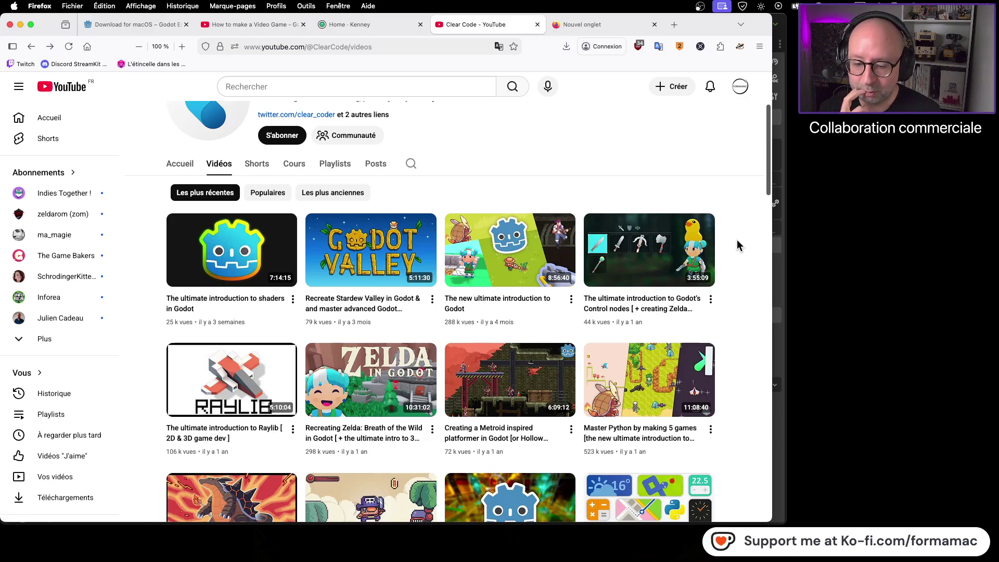
scroll(730, 243, down, 3)
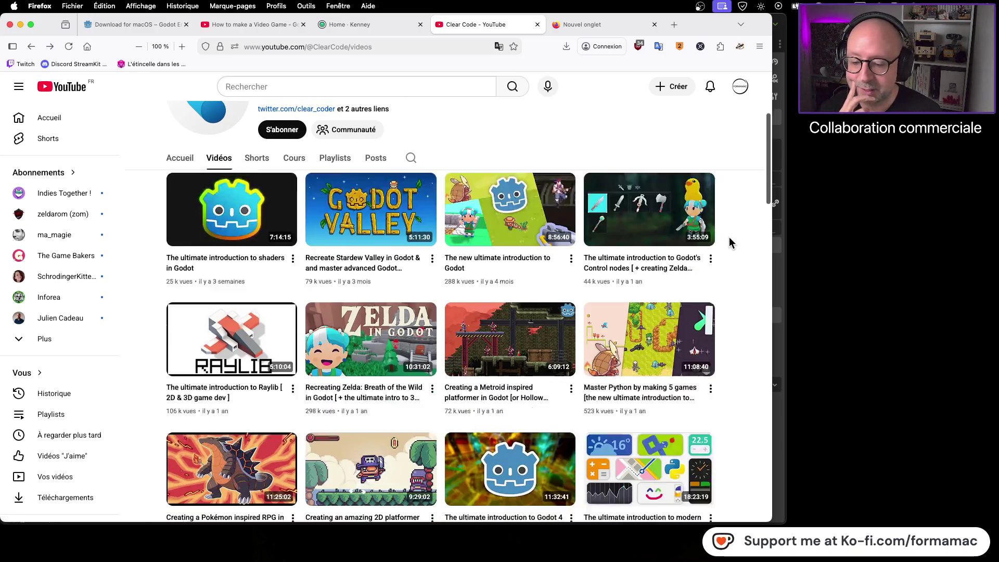
scroll(729, 237, up, 1)
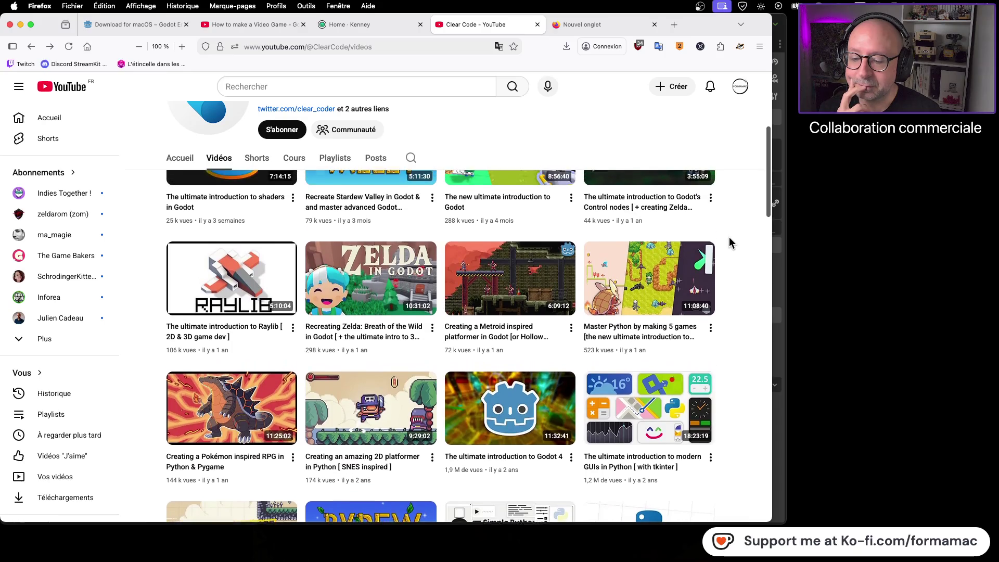
scroll(729, 237, up, 1)
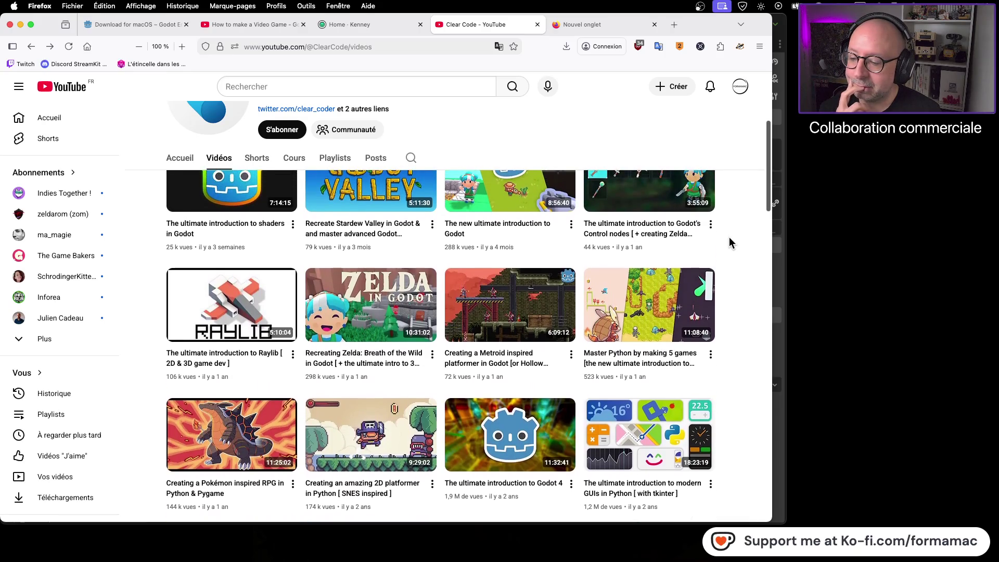
scroll(729, 236, up, 1)
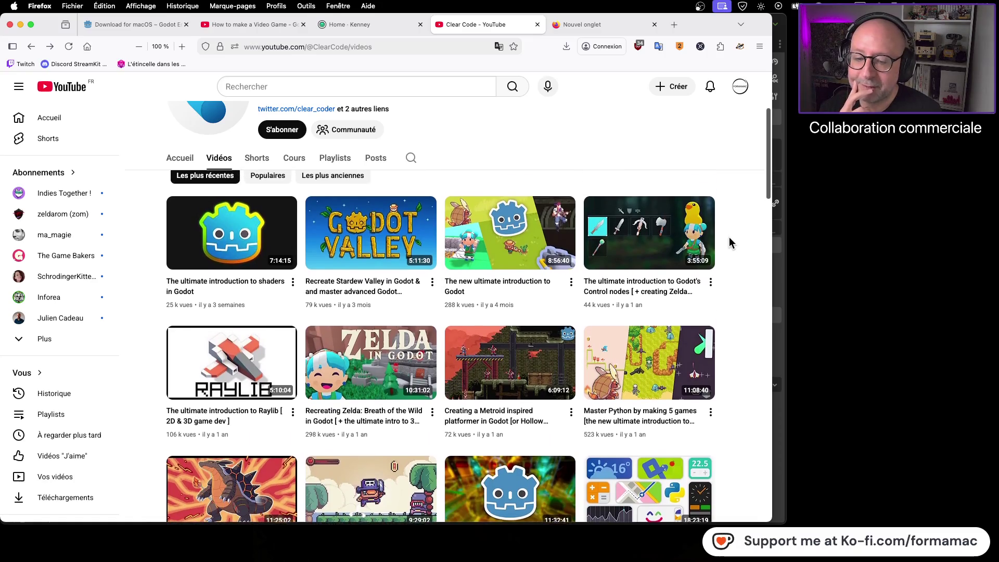
scroll(729, 237, down, 5)
Step: Scroll up and down through the Clear Code channel's videos
scroll(729, 239, down, 10)
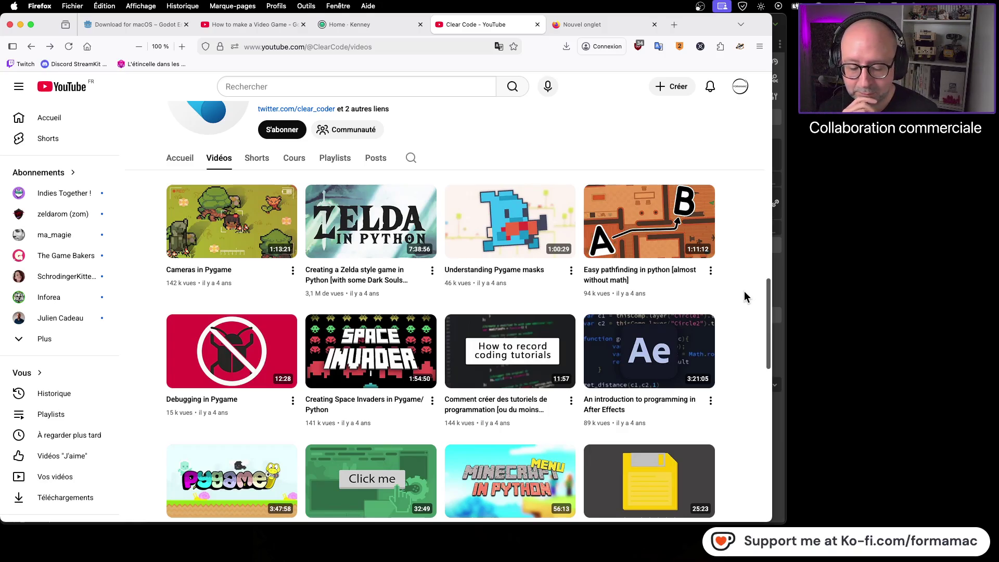
scroll(744, 292, up, 10)
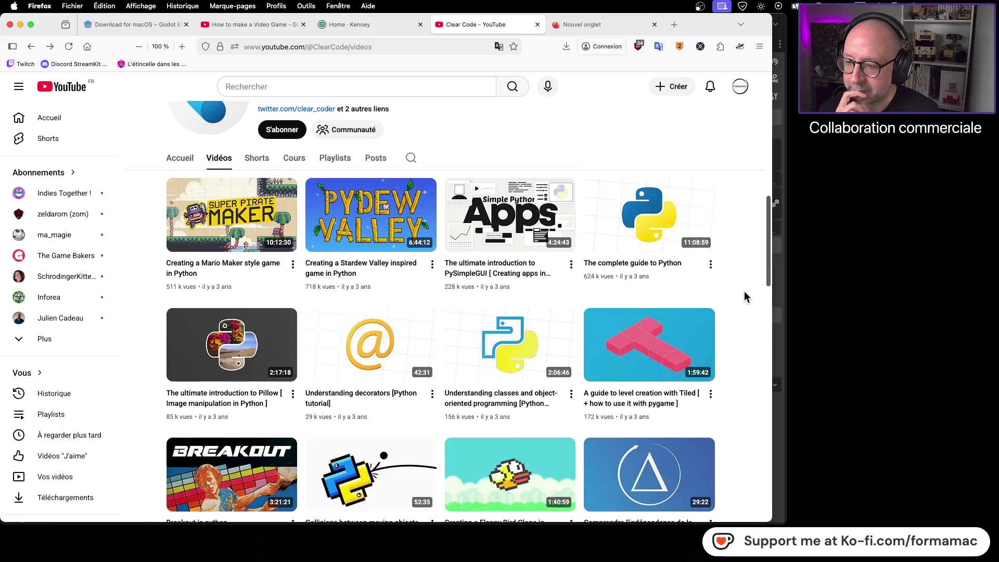
scroll(381, 359, up, 5)
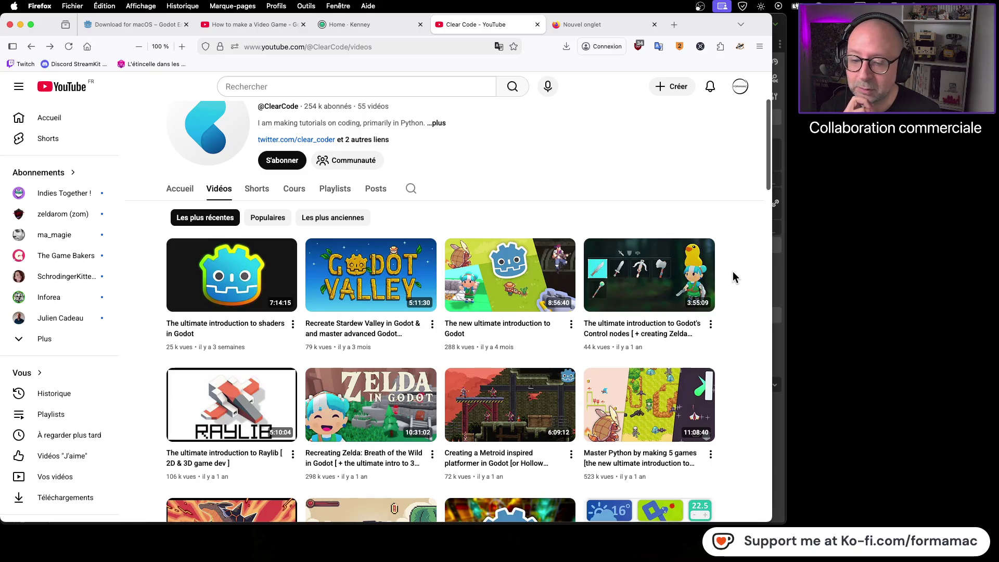
scroll(733, 277, down, 3)
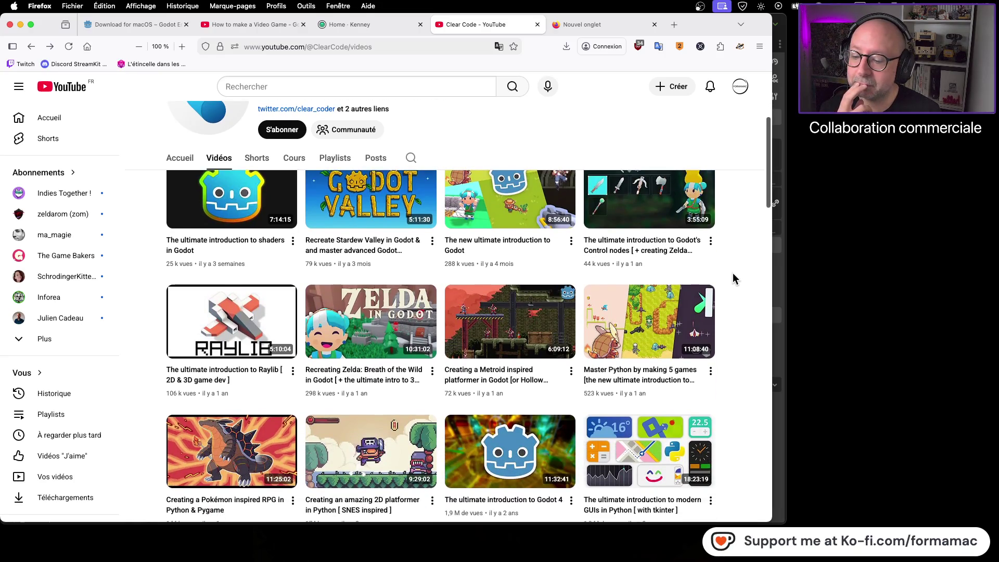
scroll(732, 276, down, 2)
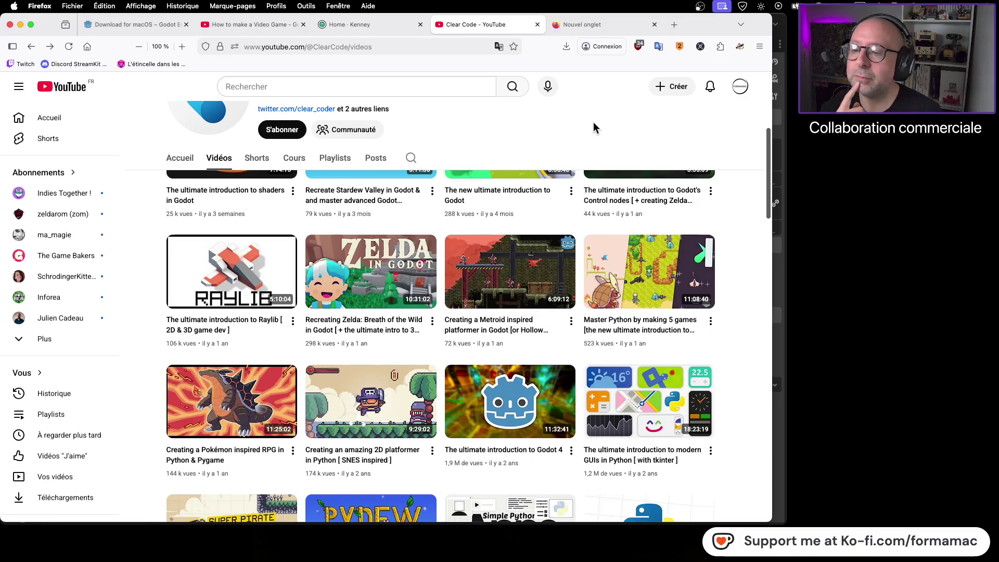
scroll(591, 136, up, 5)
scroll(590, 146, up, 1)
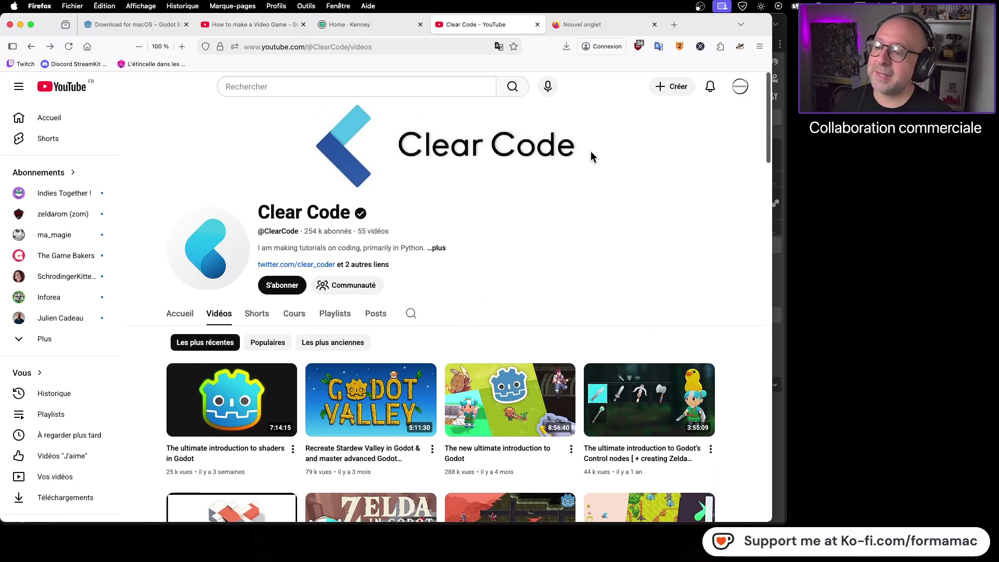
scroll(590, 156, down, 3)
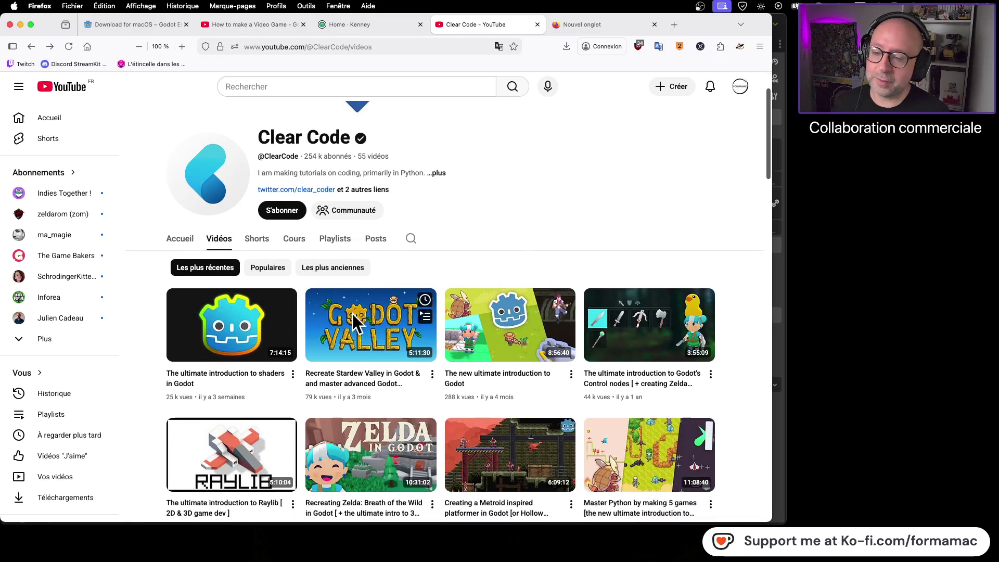
Step: Close the Clear Code tab, go to the Godot download tab, then return to the Godot editor
click(537, 24)
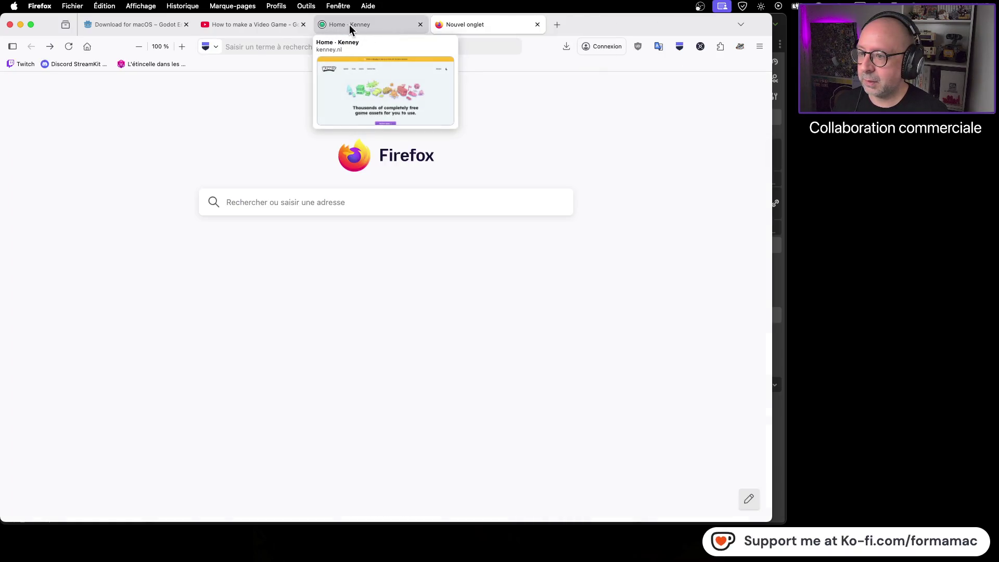
click(138, 24)
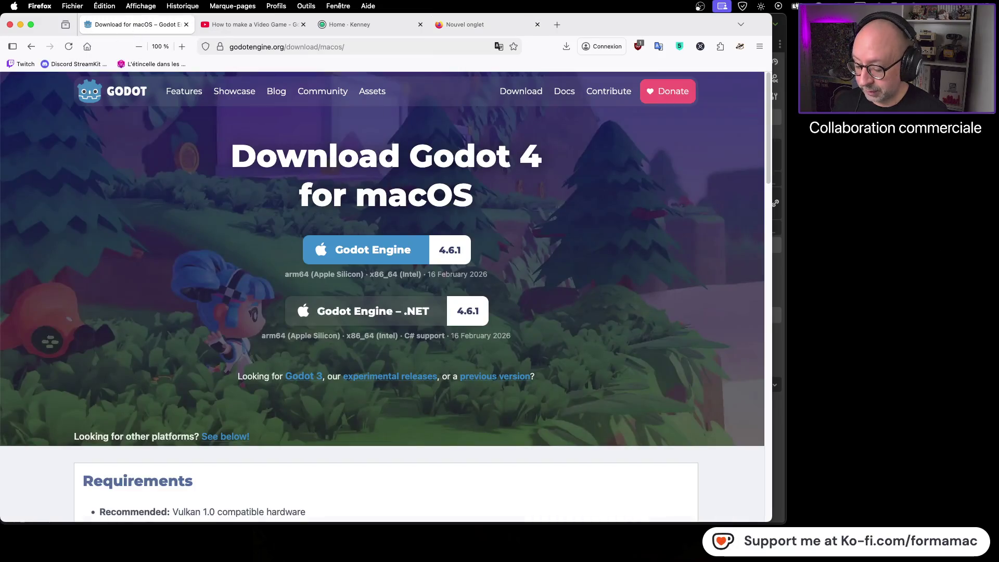
key(super+Tab)
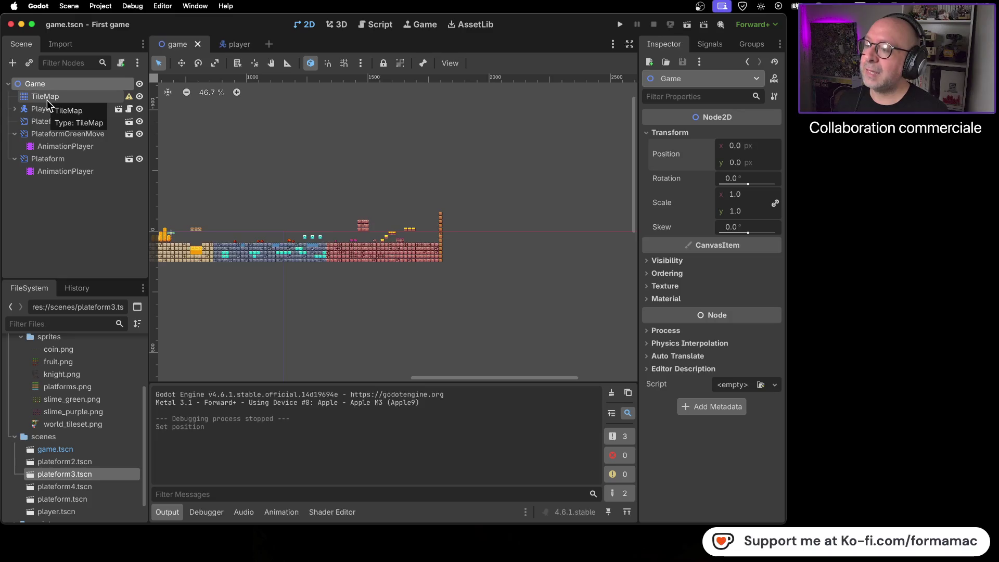
click(129, 97)
drag(546, 227, 467, 172)
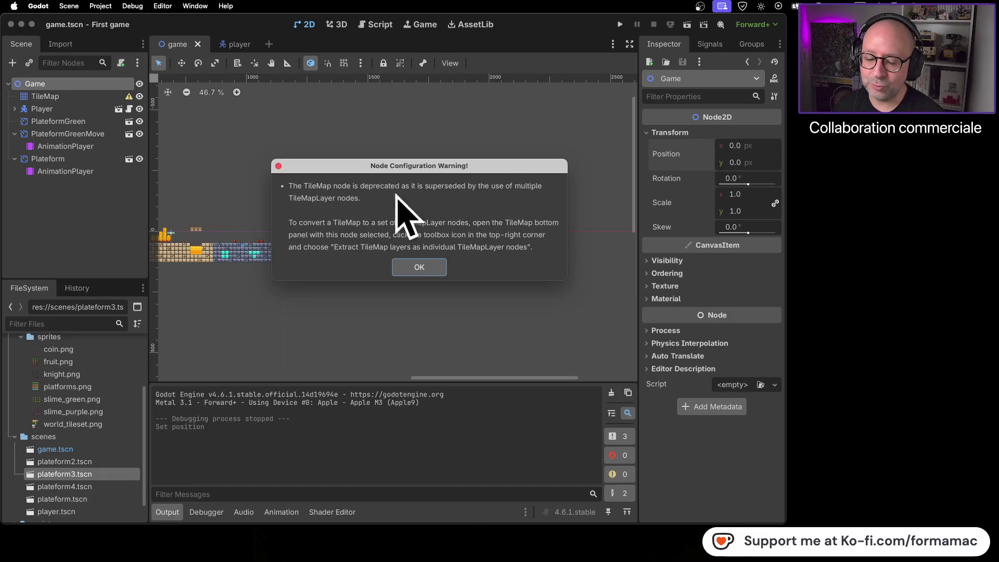
click(409, 274)
Step: Deselect the Game node and zoom the viewport in on the level
click(401, 324)
scroll(335, 308, left, 5)
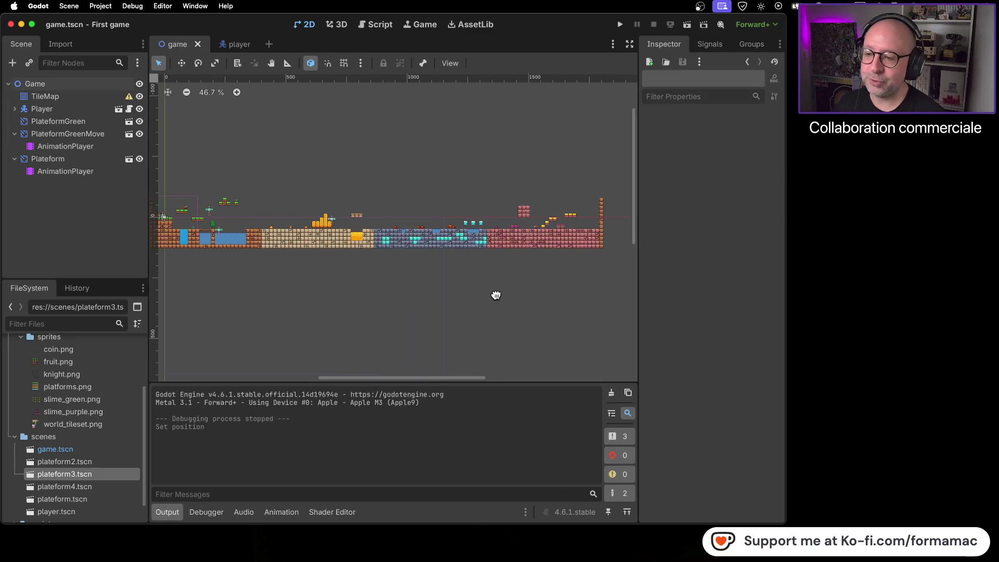
scroll(468, 295, down, 2)
scroll(468, 302, up, 1)
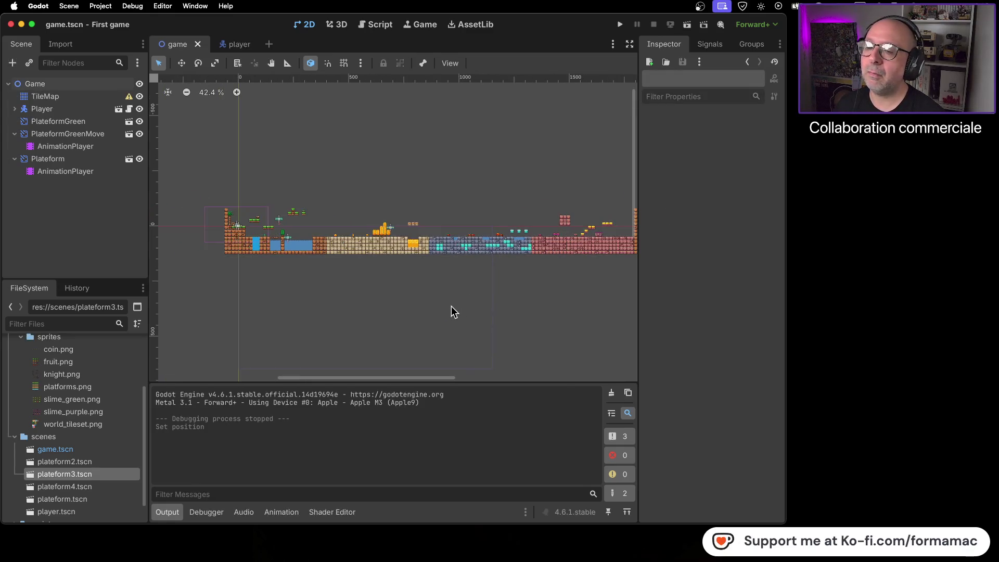
scroll(489, 310, right, 2)
scroll(447, 307, left, 2)
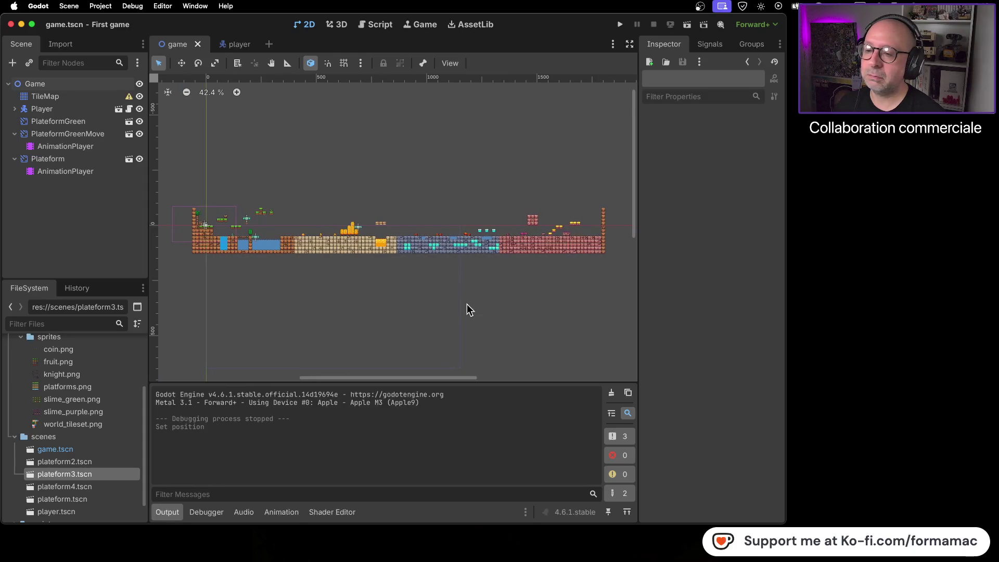
scroll(466, 305, up, 1)
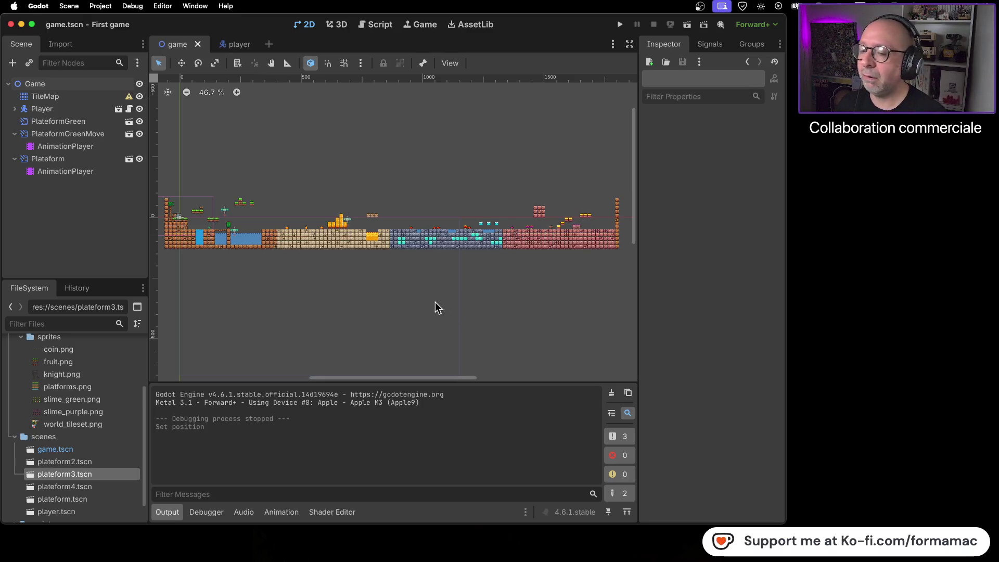
scroll(385, 303, up, 4)
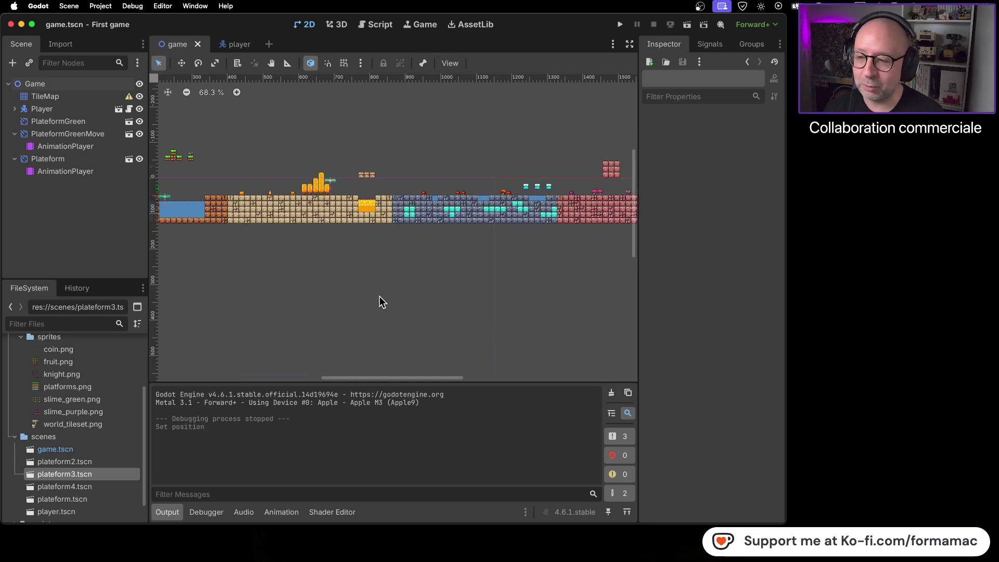
Step: Frame the level's left start with the player and water pools at about 121% zoom
drag(317, 294, 531, 292)
drag(430, 287, 392, 342)
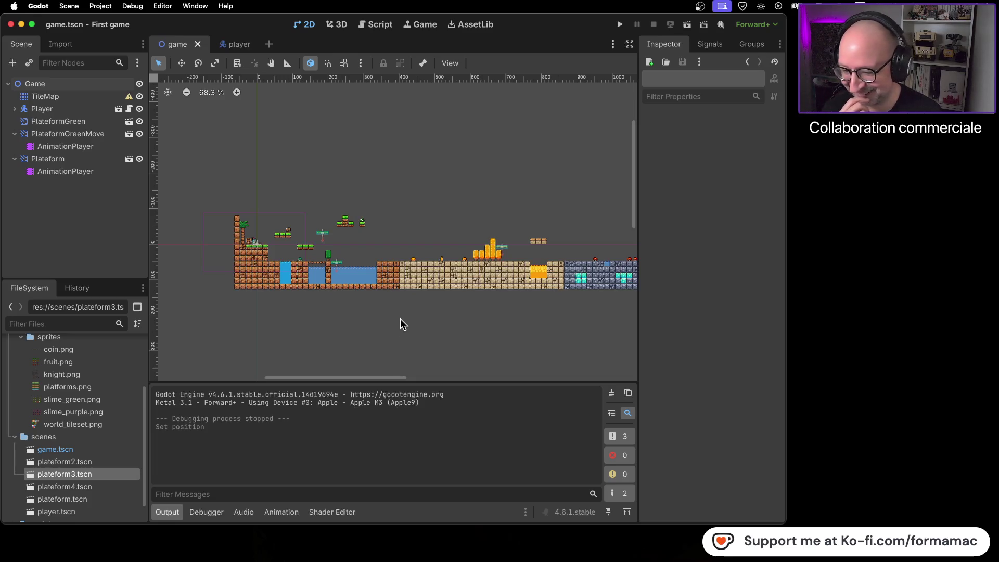
scroll(399, 320, up, 3)
scroll(429, 335, left, 5)
scroll(395, 336, right, 3)
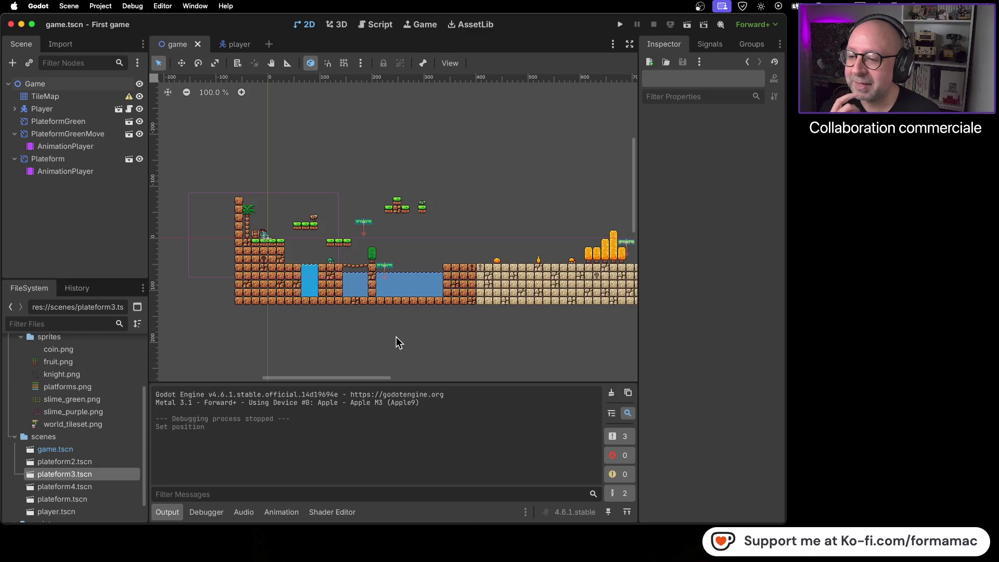
scroll(387, 333, up, 2)
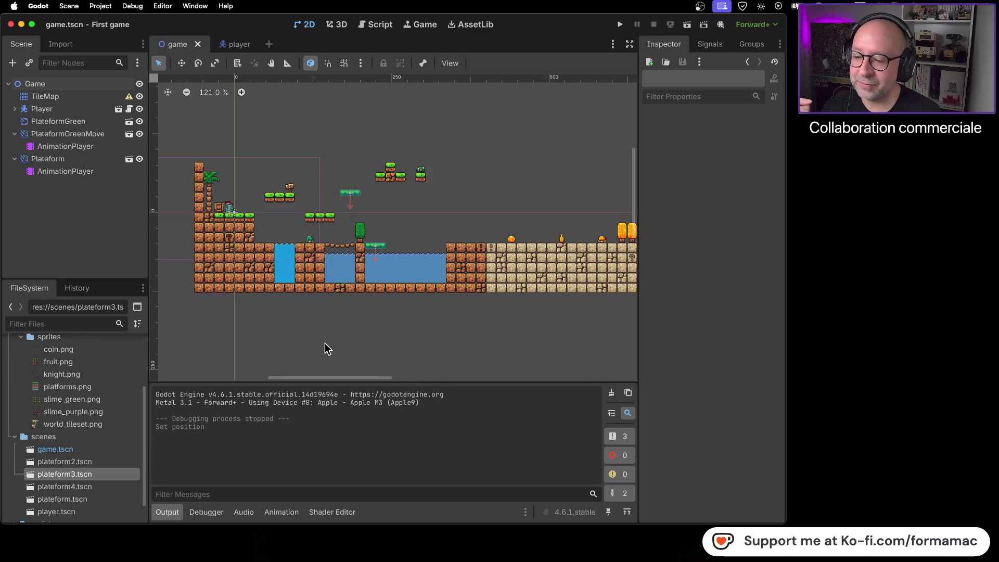
scroll(402, 316, right, 2)
scroll(402, 315, up, 1)
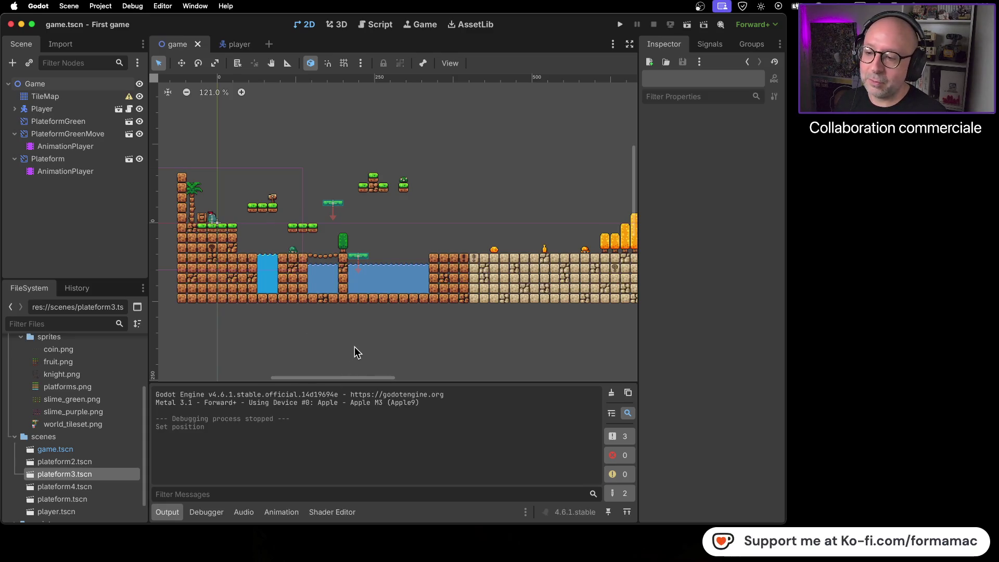
drag(475, 329, 317, 314)
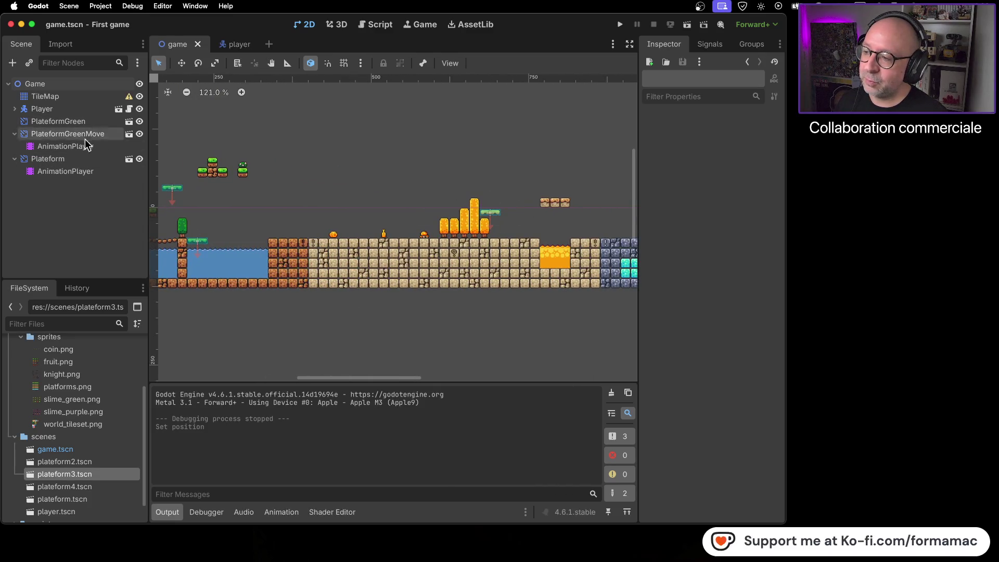
drag(532, 330, 273, 341)
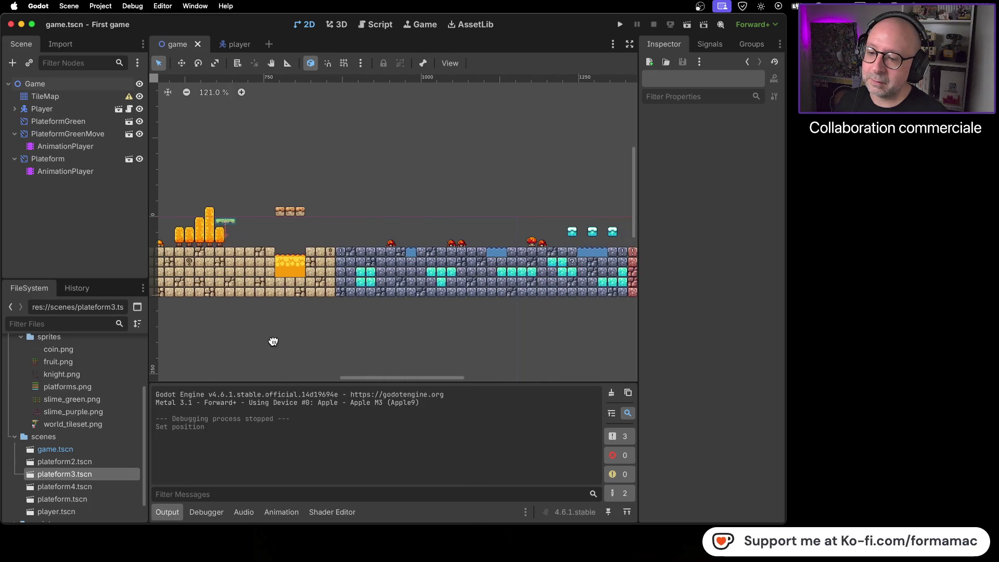
drag(499, 330, 410, 327)
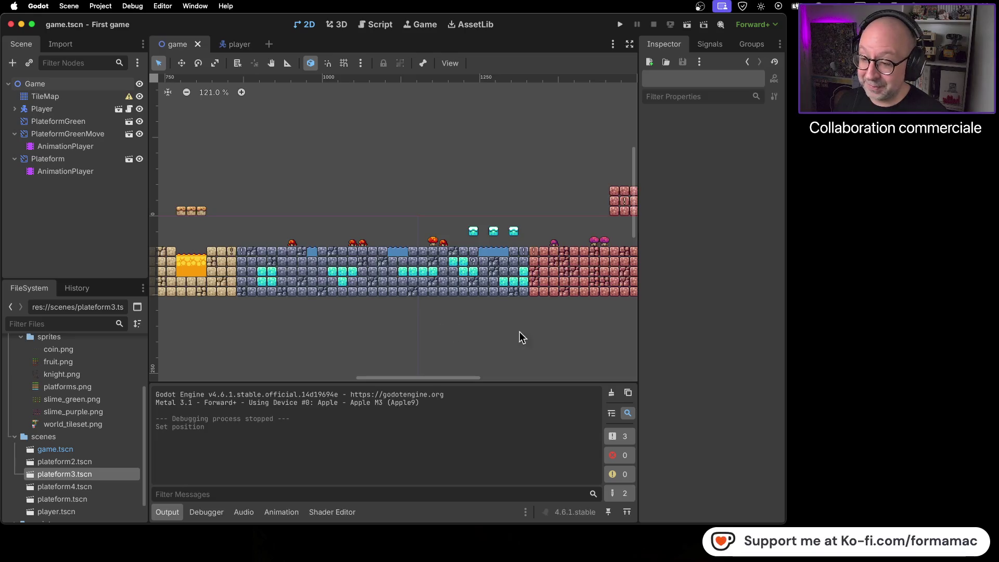
scroll(520, 337, right, 5)
drag(523, 351, 383, 333)
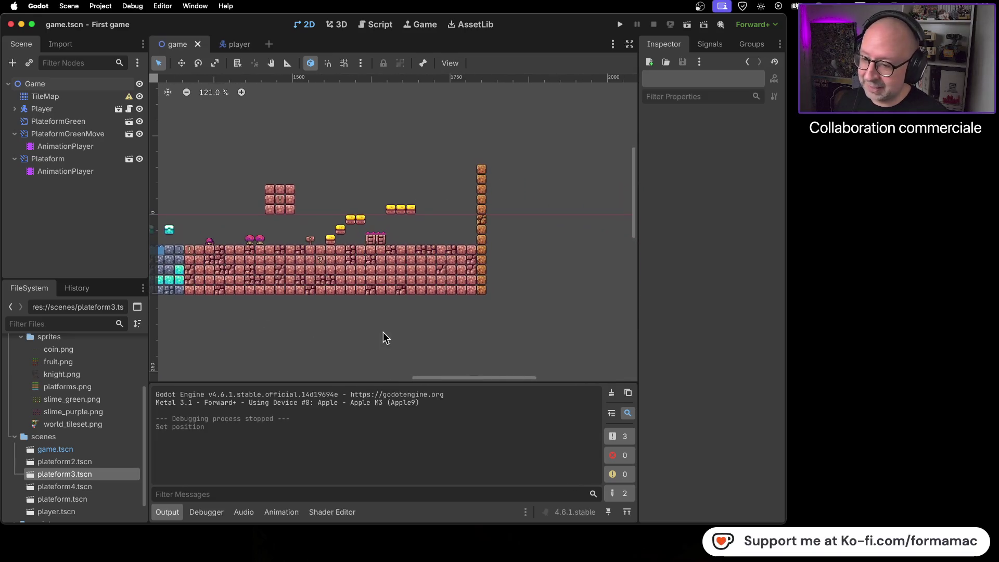
drag(262, 338, 386, 330)
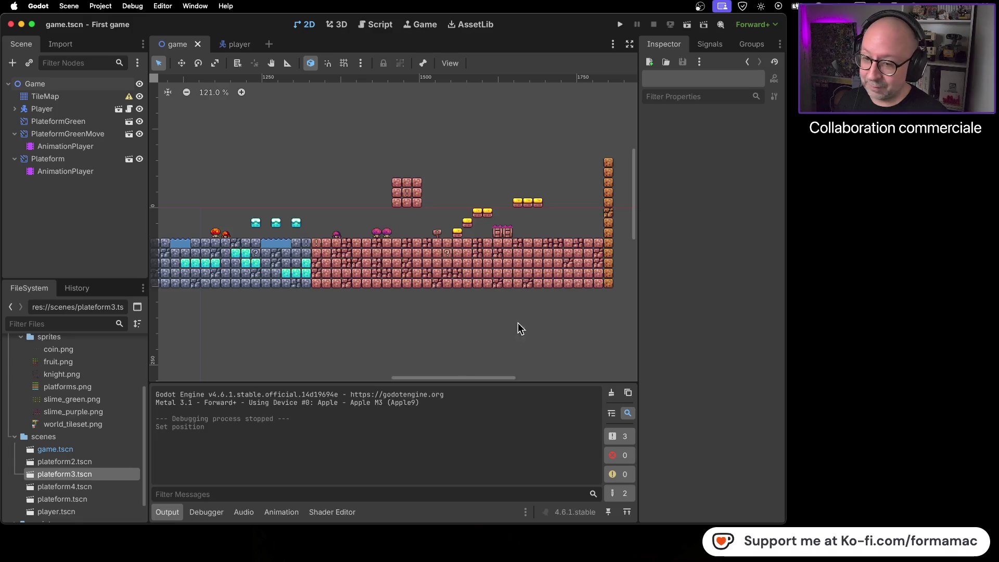
scroll(519, 327, right, 2)
scroll(404, 156, left, 10)
scroll(499, 139, left, 15)
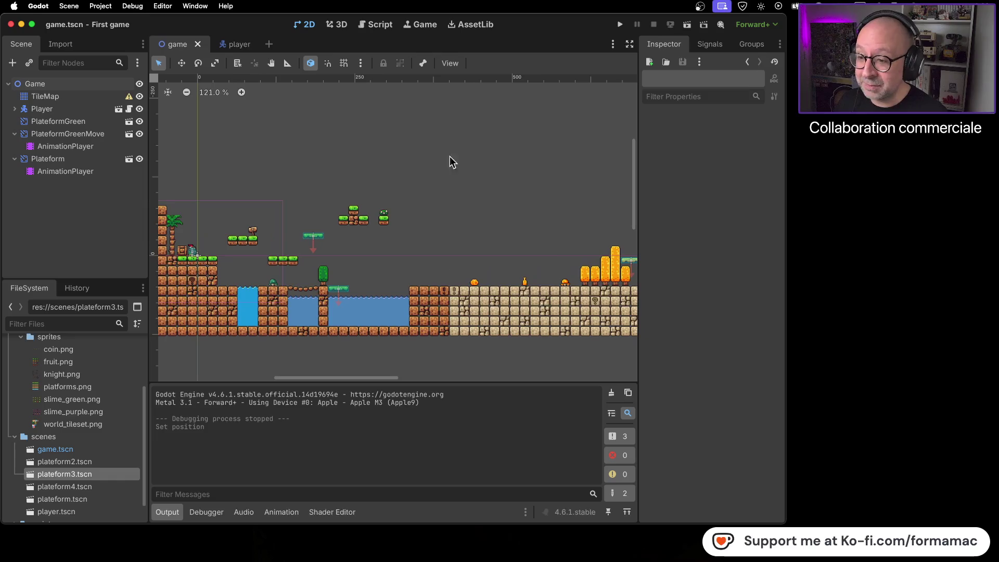
scroll(449, 156, left, 3)
scroll(392, 130, up, 2)
scroll(387, 140, right, 2)
scroll(387, 139, down, 3)
scroll(531, 173, right, 2)
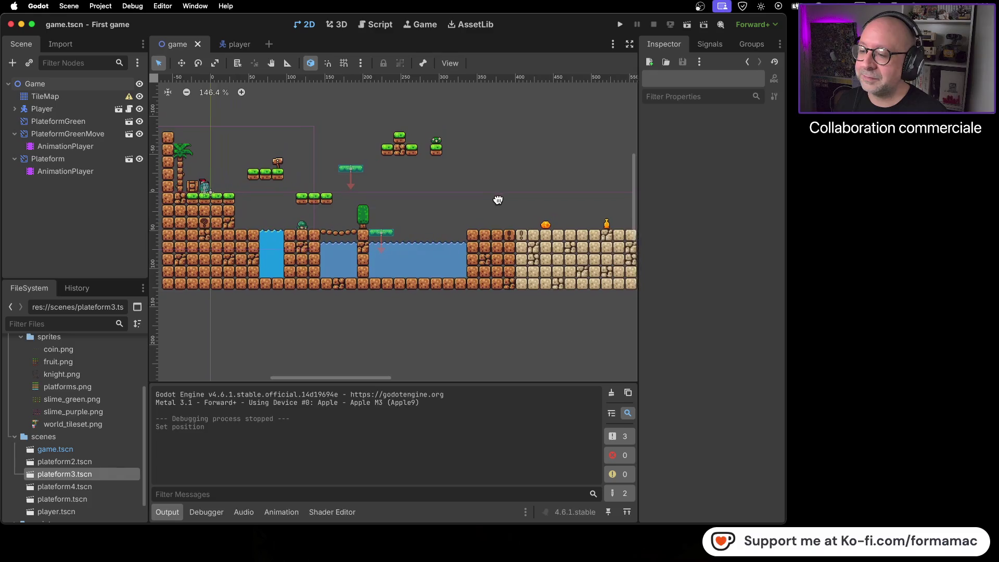
drag(498, 199, 541, 213)
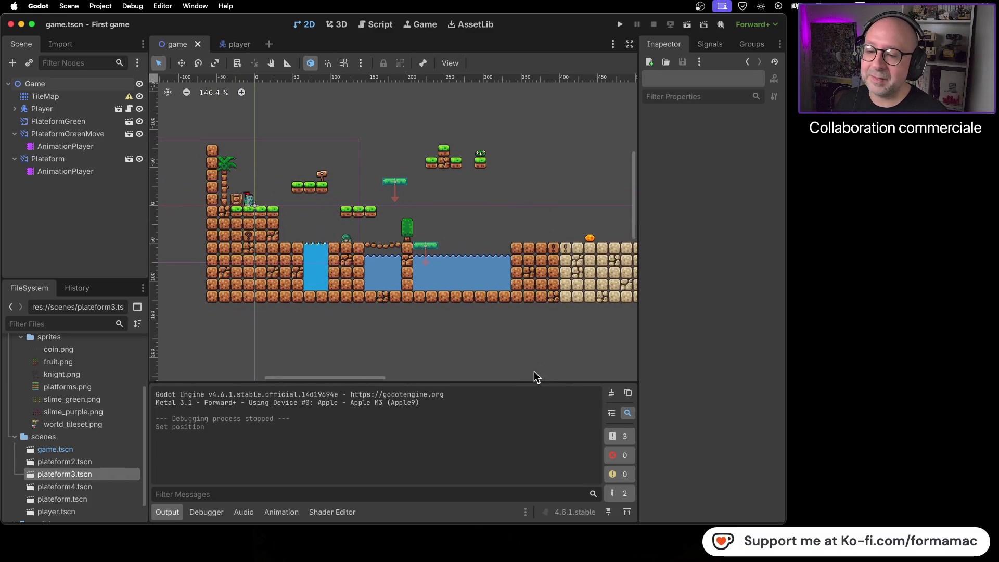
scroll(528, 339, right, 6)
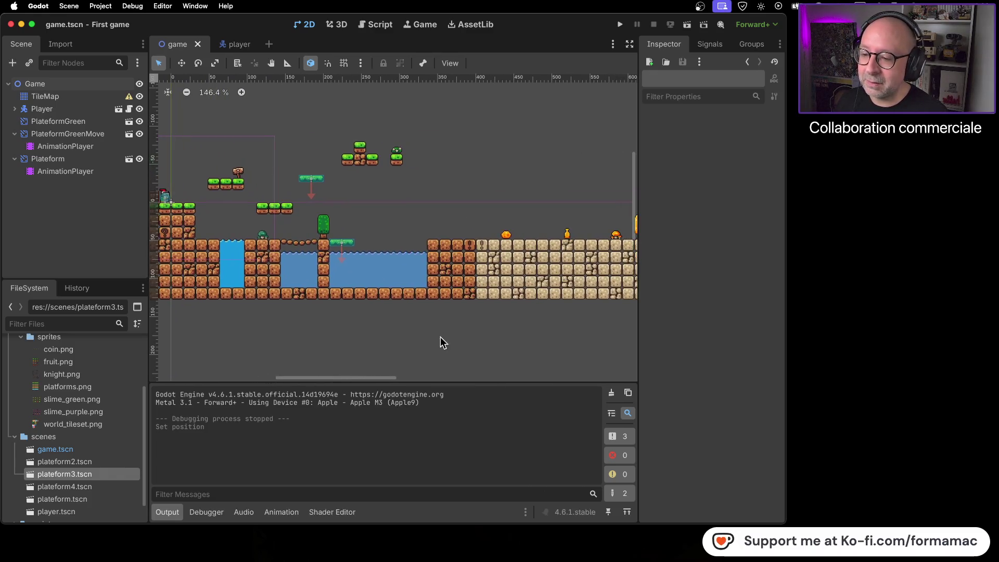
scroll(518, 324, right, 12)
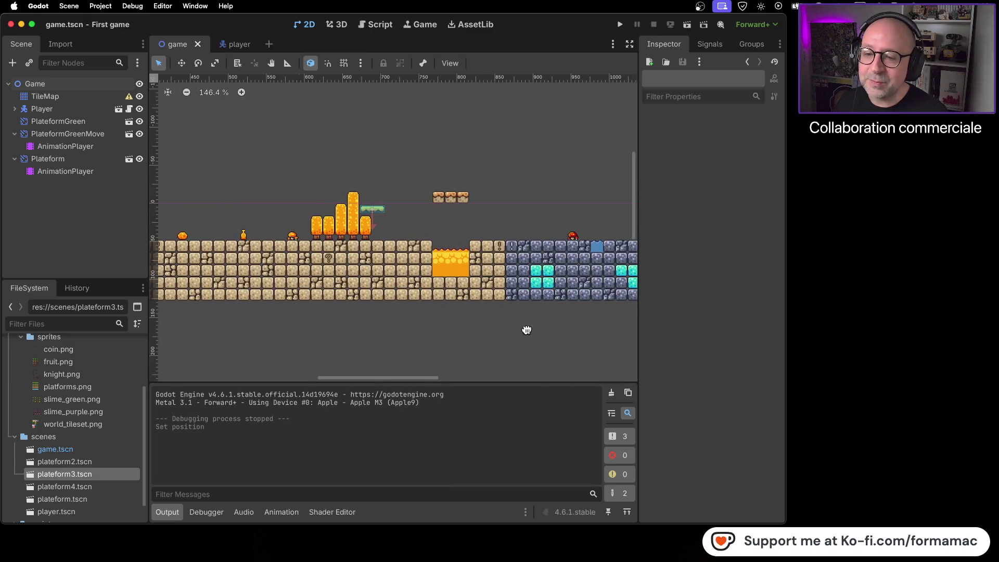
scroll(424, 343, right, 10)
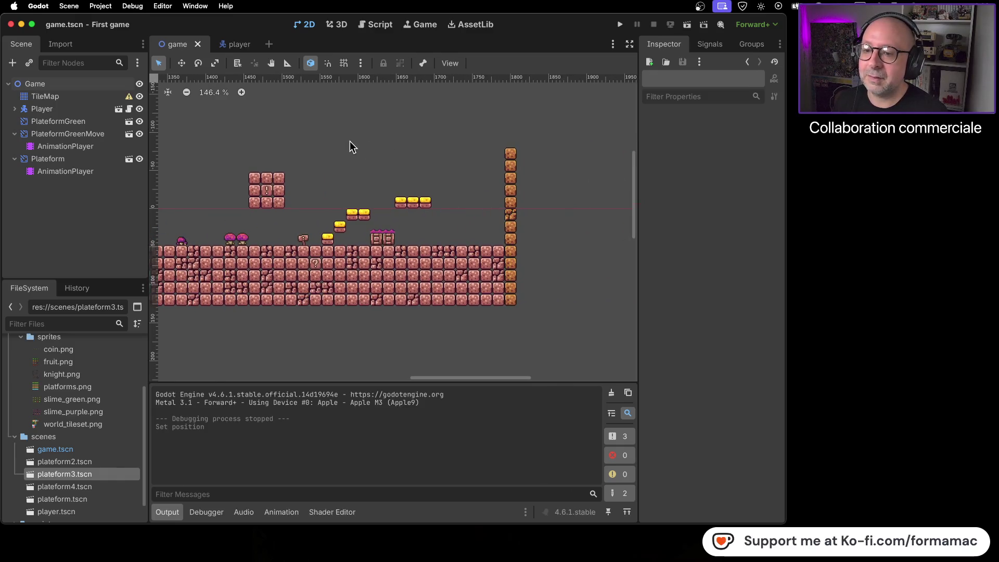
drag(347, 142, 412, 149)
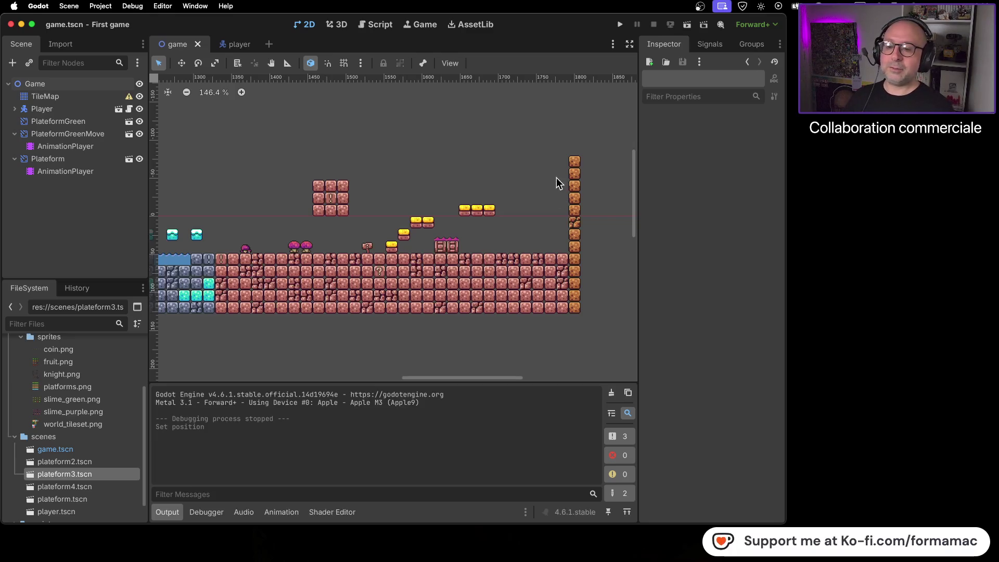
scroll(536, 326, left, 20)
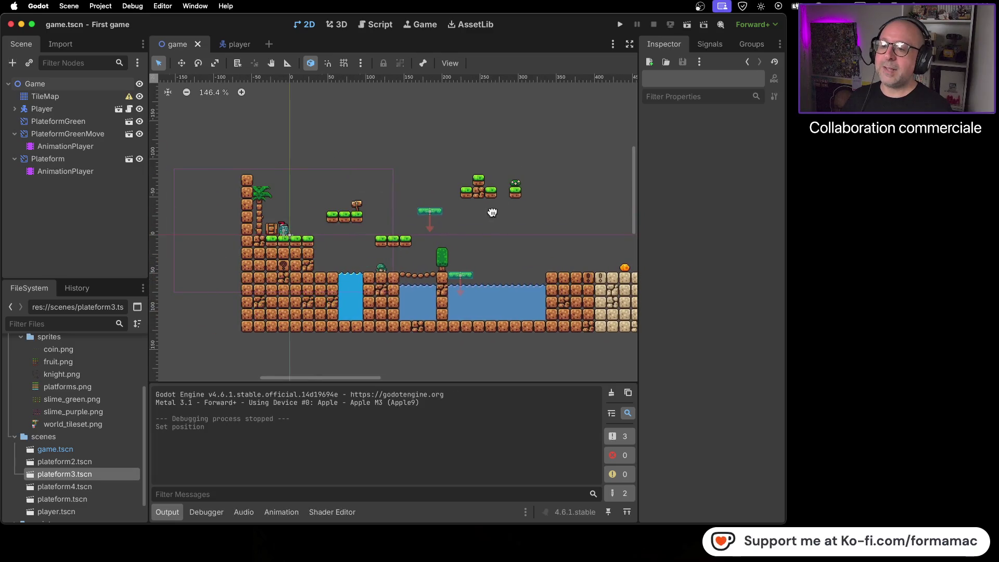
scroll(491, 213, right, 15)
scroll(362, 194, right, 5)
scroll(363, 193, right, 12)
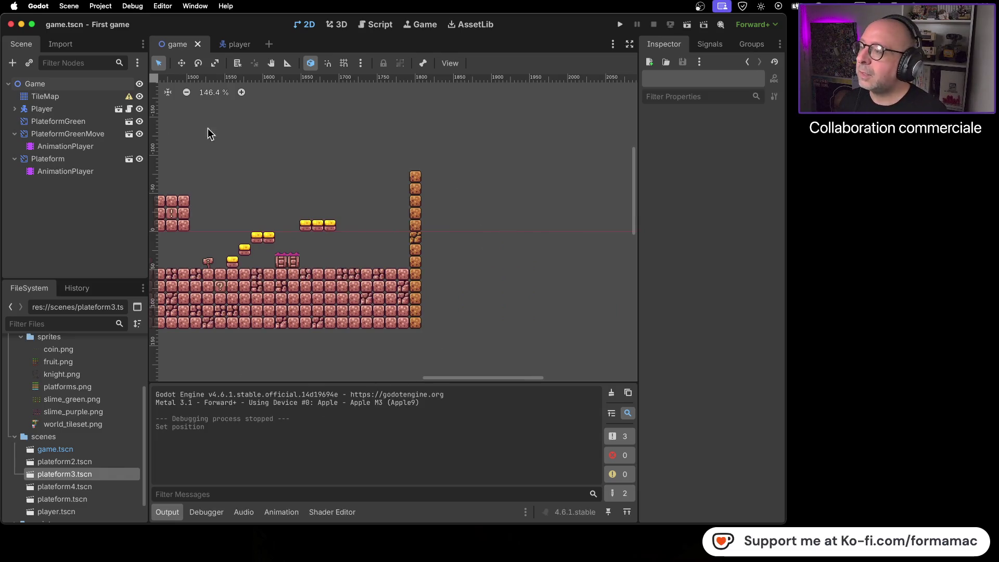
click(72, 96)
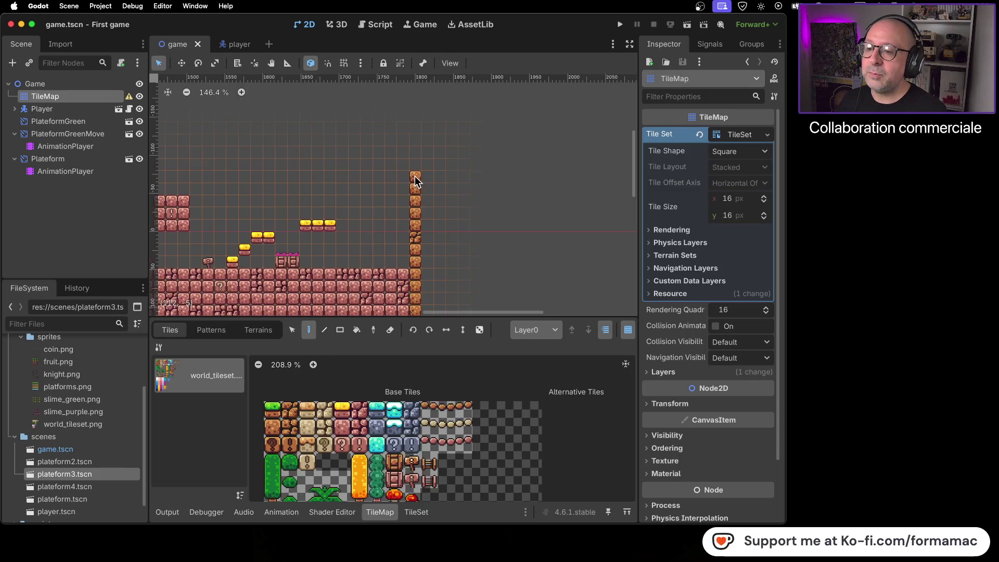
Step: Undo an accidental erase, add a brick tile, and erase the orange tiles atop the column
drag(414, 210, 416, 278)
scroll(468, 249, down, 3)
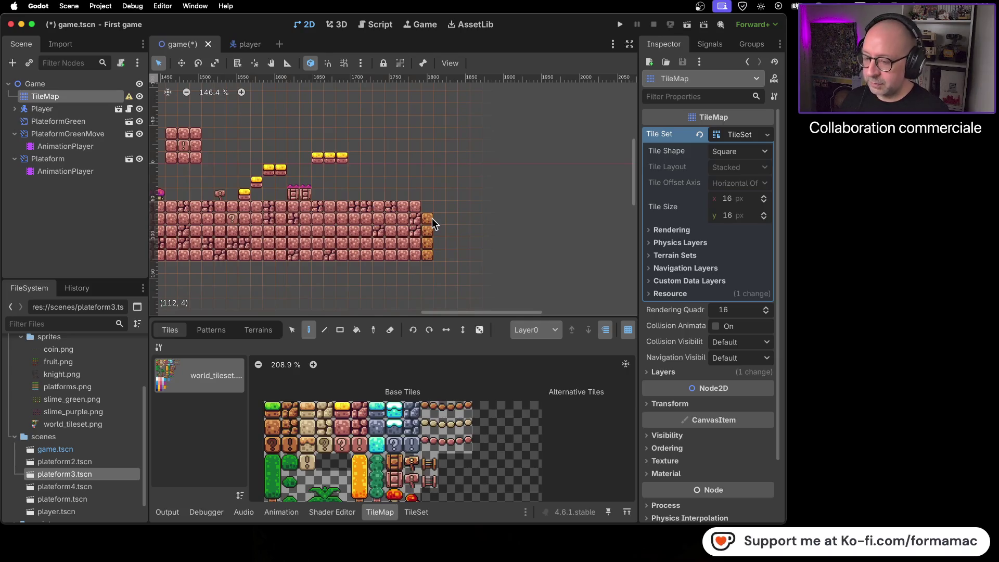
key(ctrl+z)
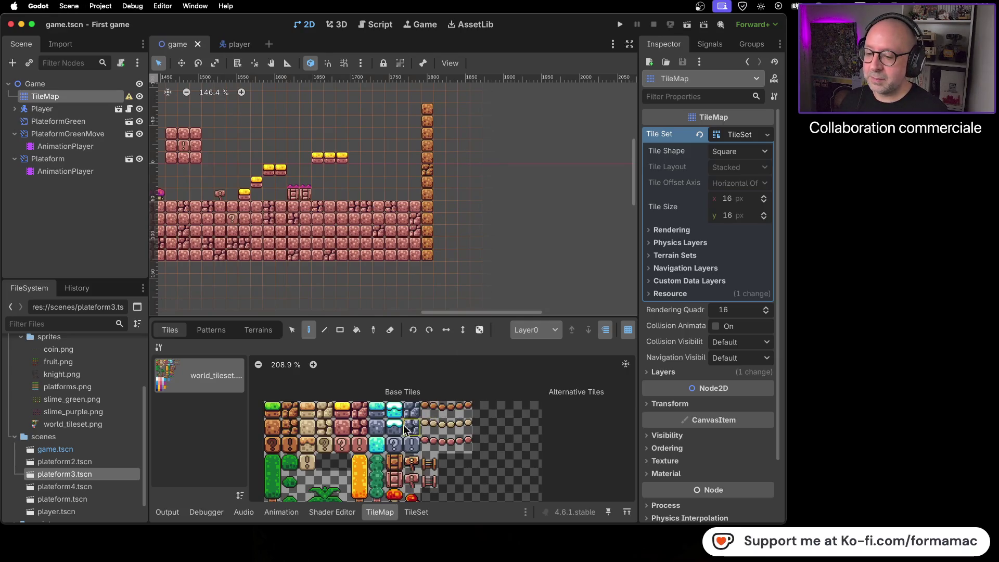
click(345, 430)
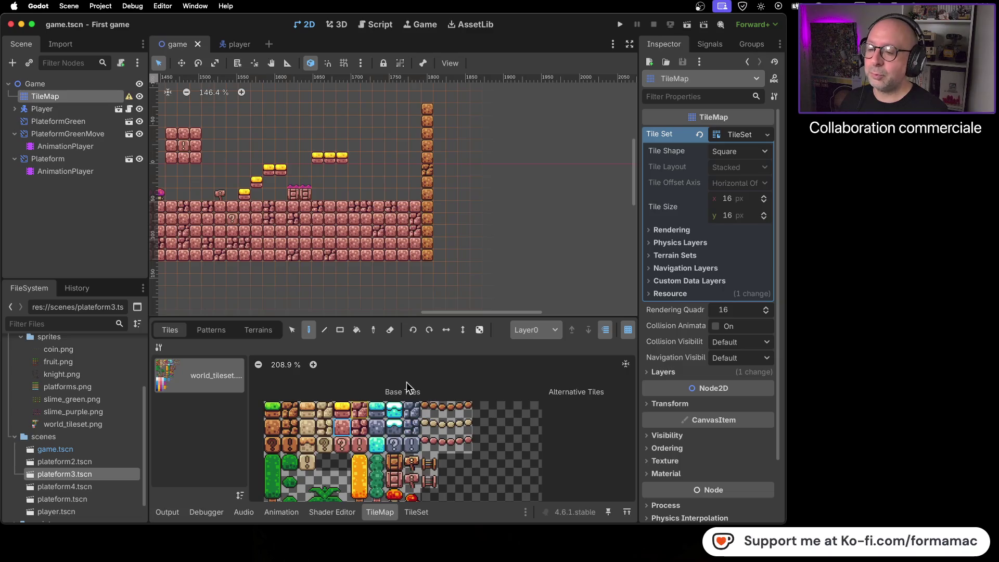
click(441, 112)
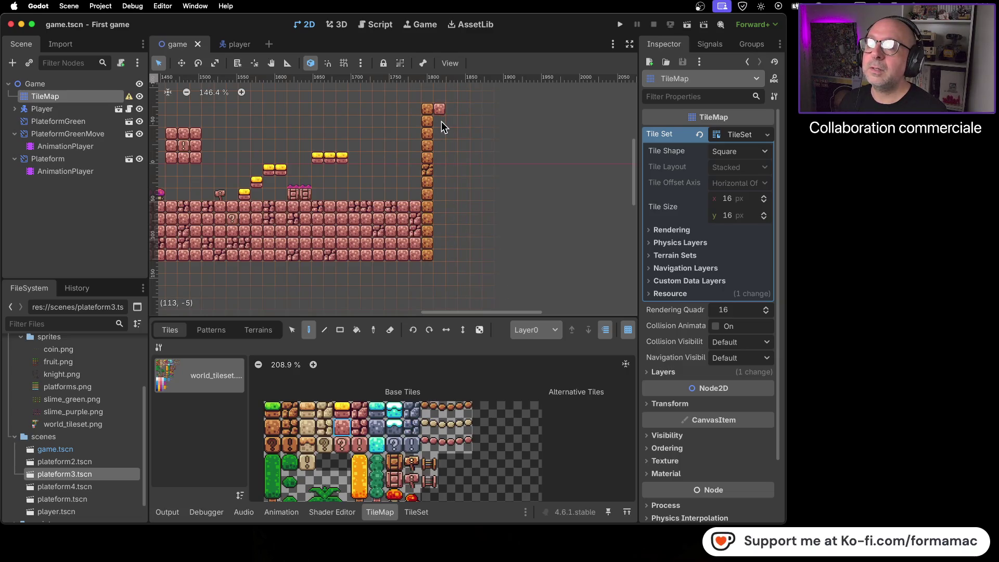
drag(425, 108, 428, 165)
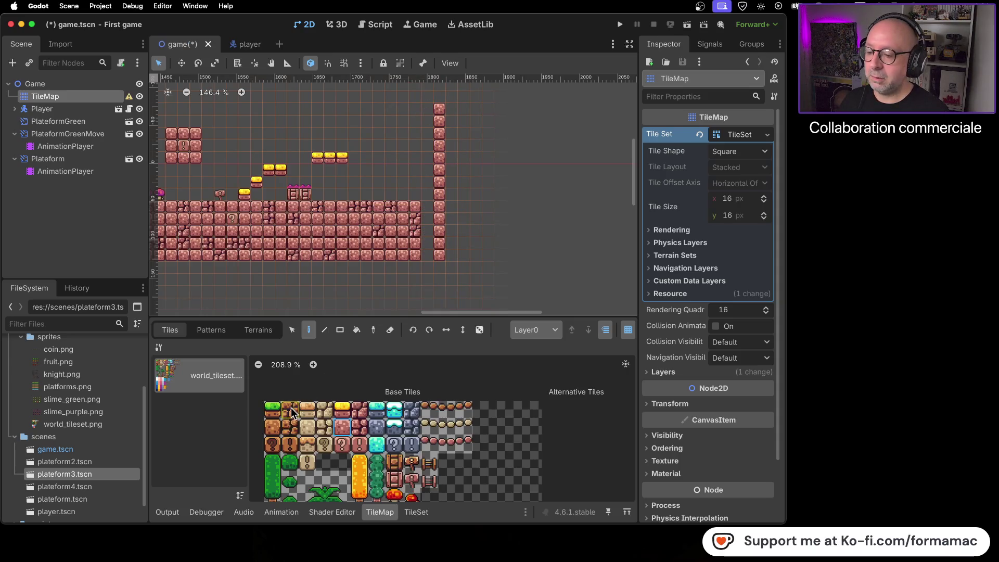
Step: Shift the tall column one tile left, repaint two tiles with cracked pink brick, and save
click(291, 330)
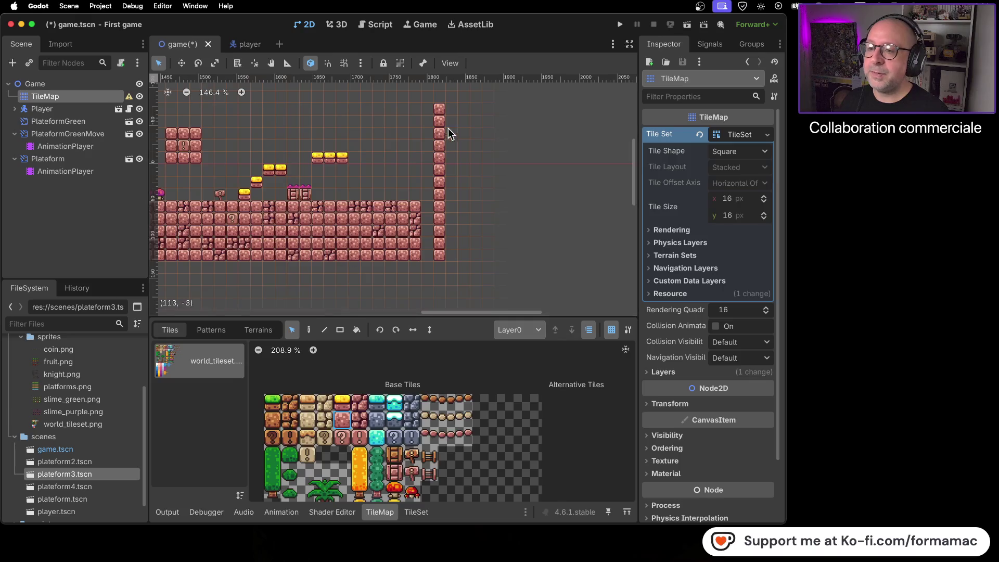
mouse_move(436, 276)
mouse_down()
mouse_move(436, 246)
mouse_move(431, 254)
mouse_up()
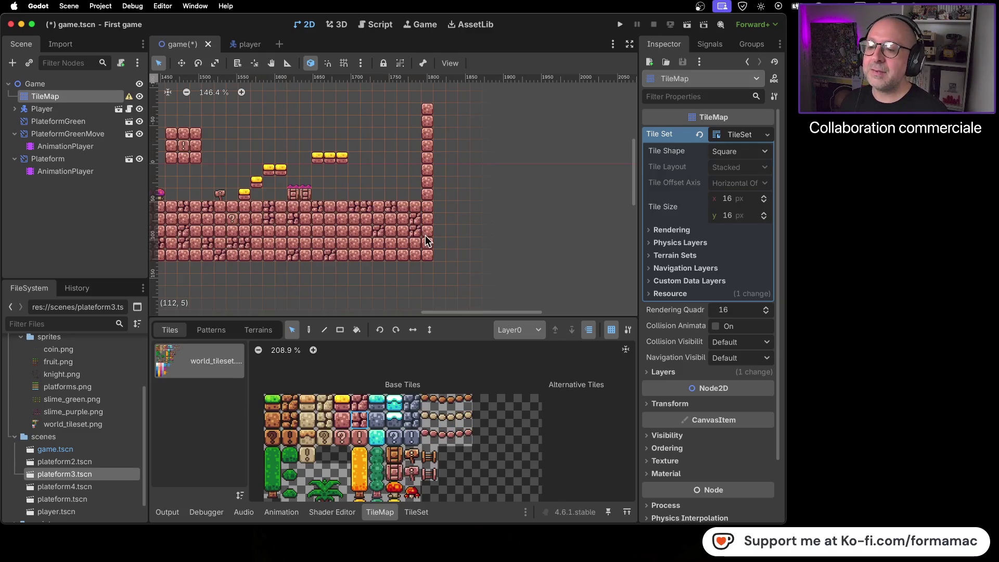
click(359, 419)
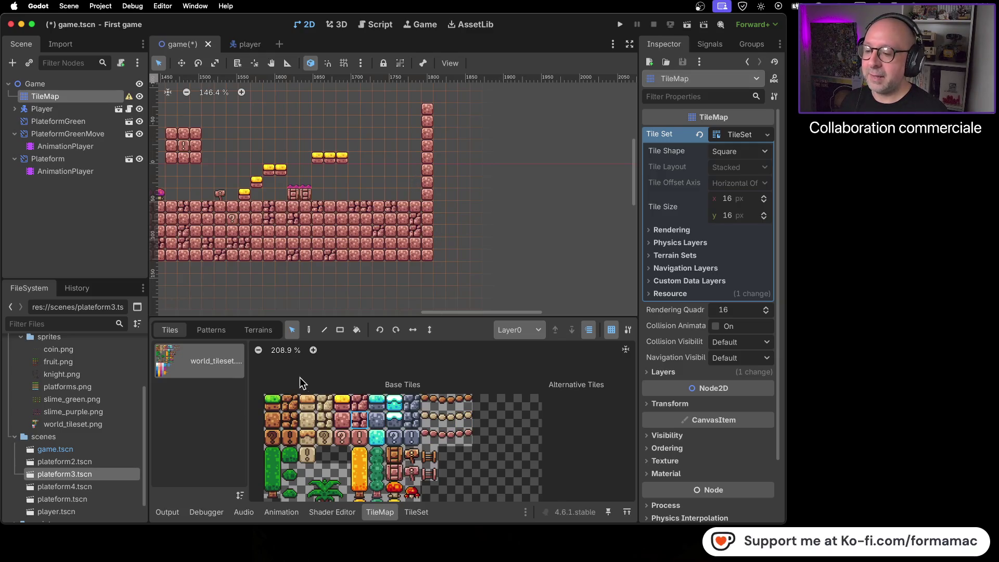
click(310, 330)
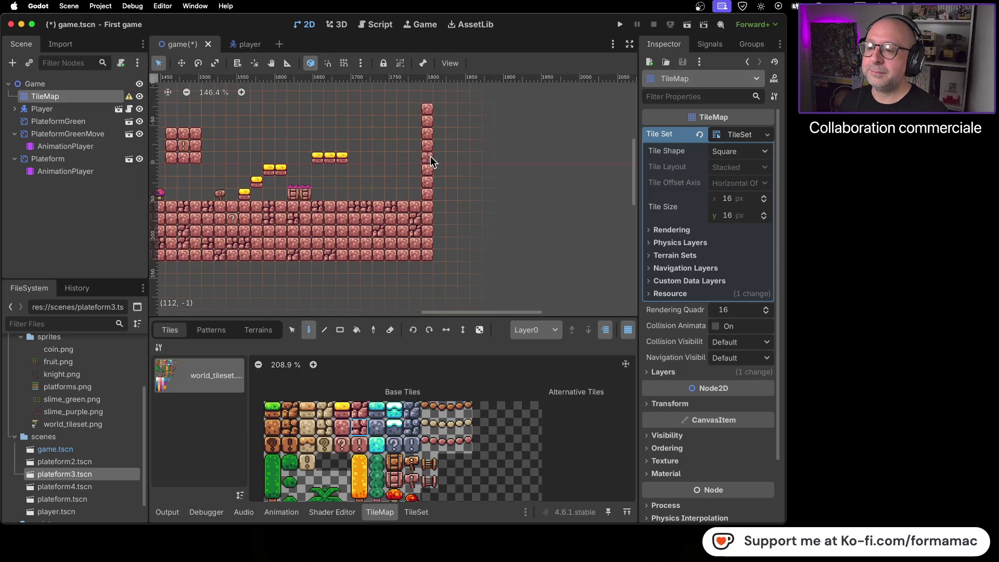
click(429, 123)
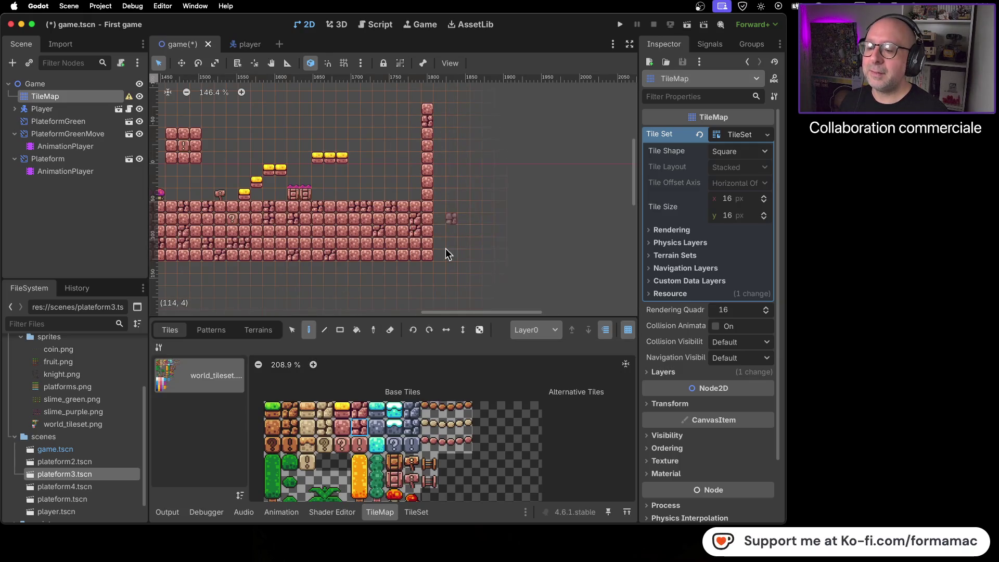
click(427, 244)
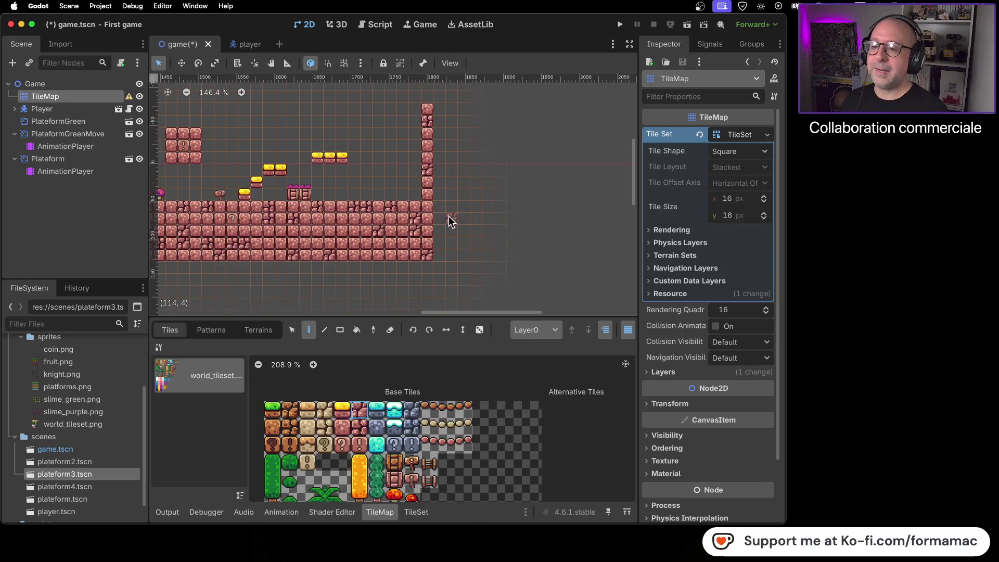
drag(370, 198, 489, 265)
key(cmd+s)
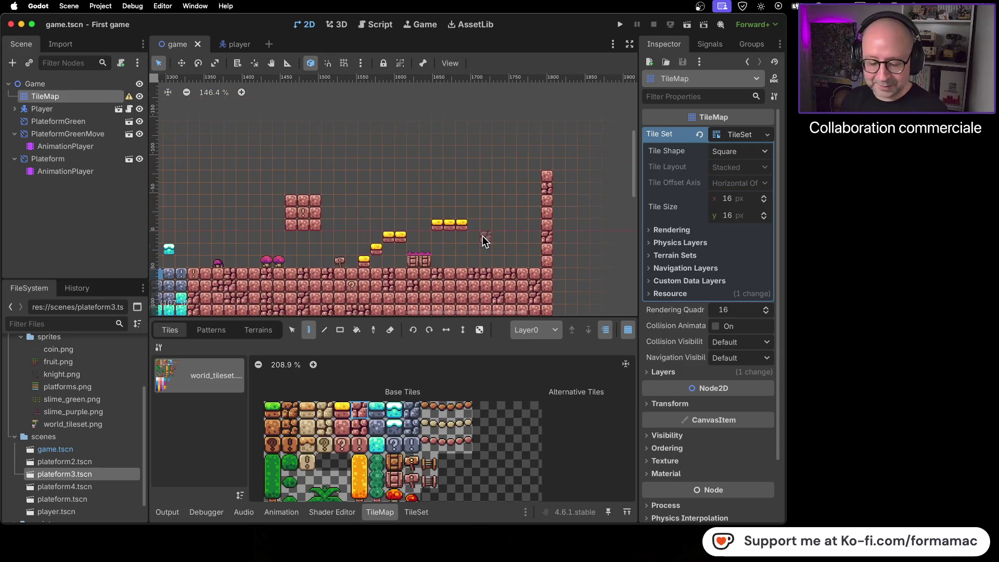
Step: Zoom from 51.3% to 345.2% on the orange trees and select the PlateformGreenMove platform
scroll(432, 172, down, 3)
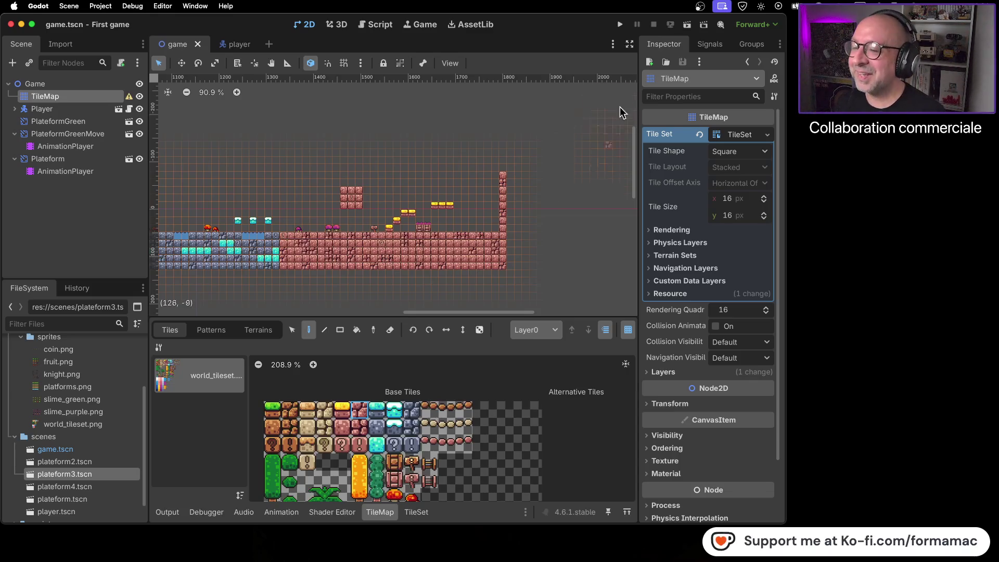
scroll(401, 205, left, 5)
scroll(383, 204, left, 5)
scroll(384, 204, down, 6)
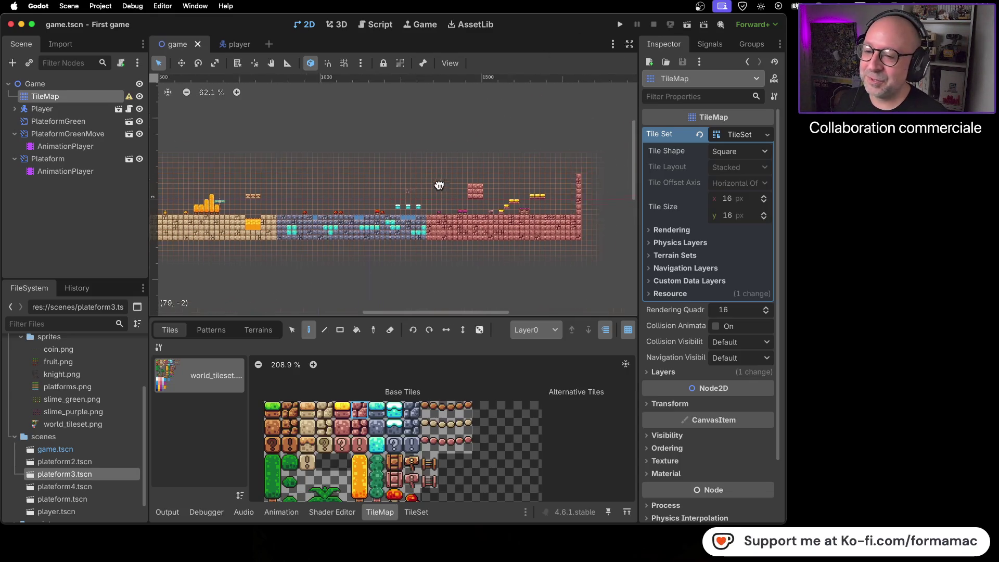
scroll(408, 182, left, 8)
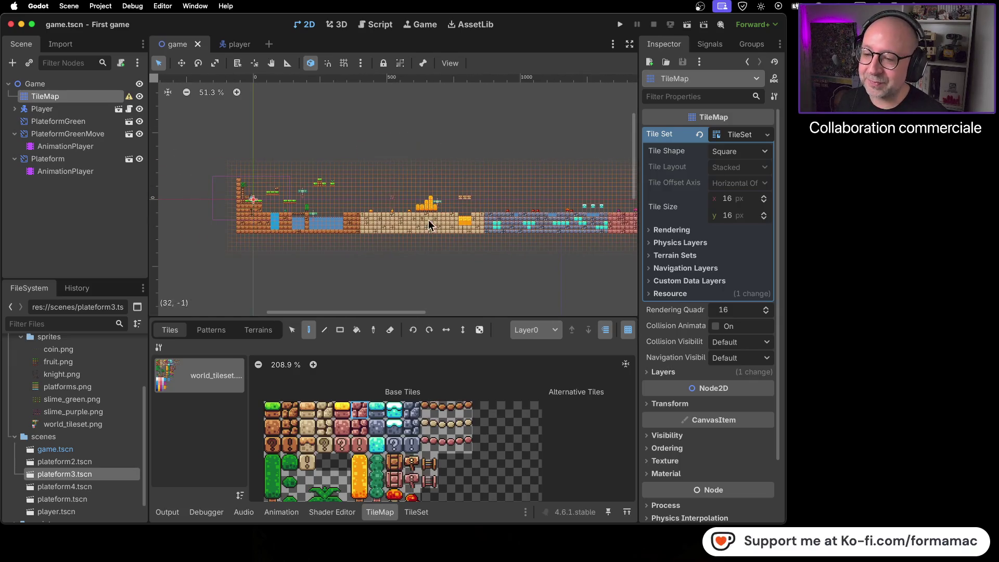
scroll(447, 189, up, 6)
scroll(442, 197, up, 14)
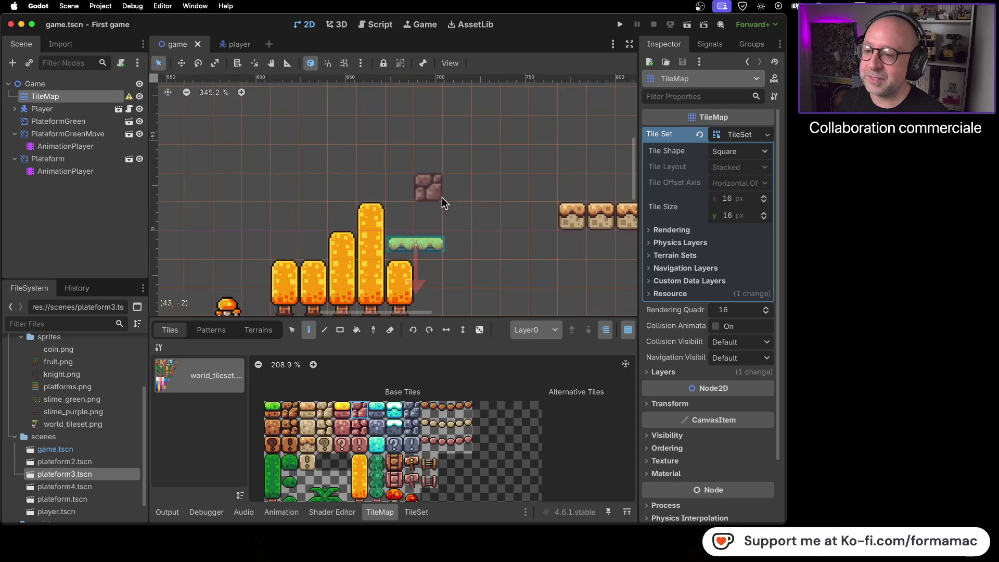
click(73, 137)
Step: Show PlateformGreenMove's AnimationPlayer timeline after briefly checking the Plateform node's move animation
click(71, 148)
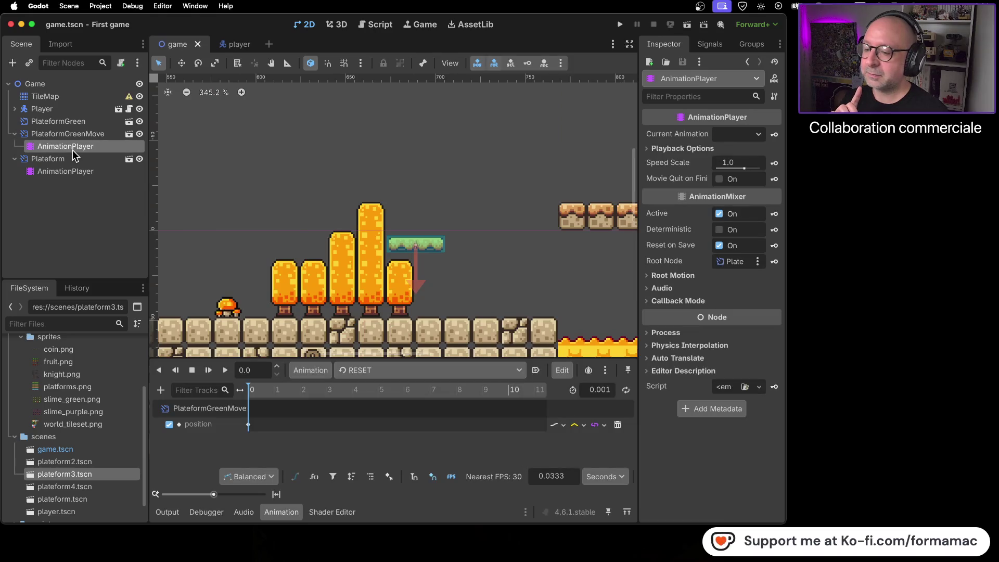
click(71, 170)
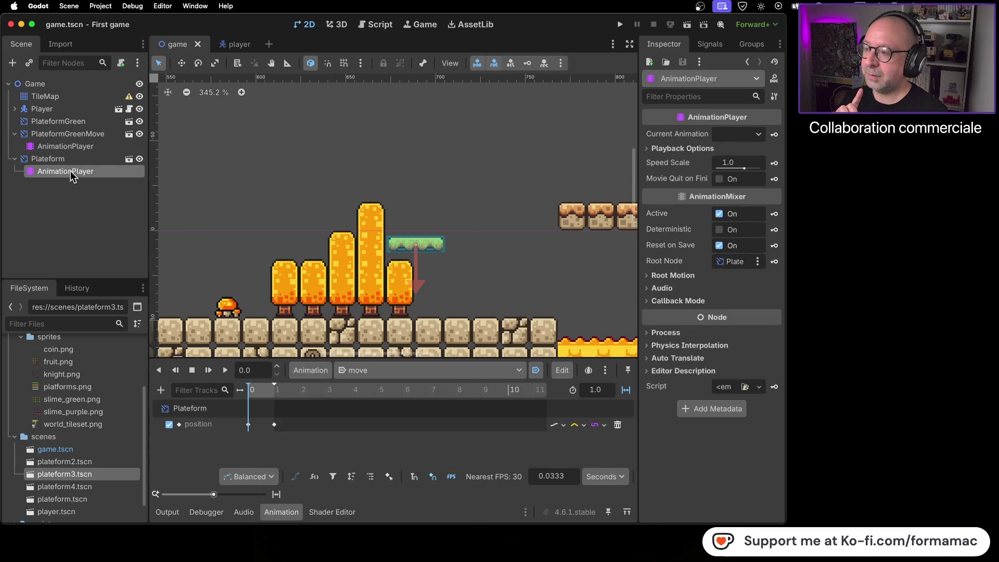
click(76, 148)
click(86, 171)
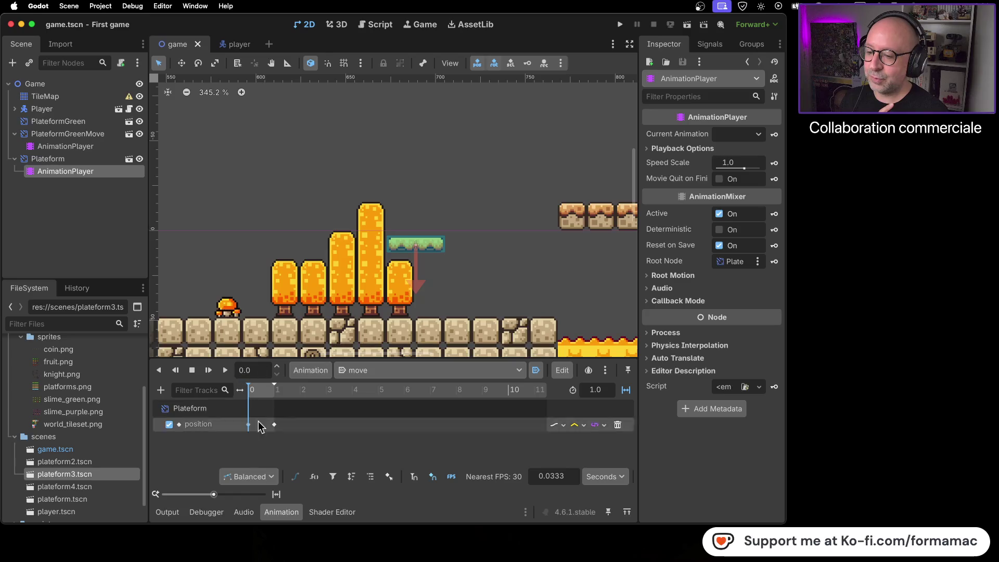
click(96, 149)
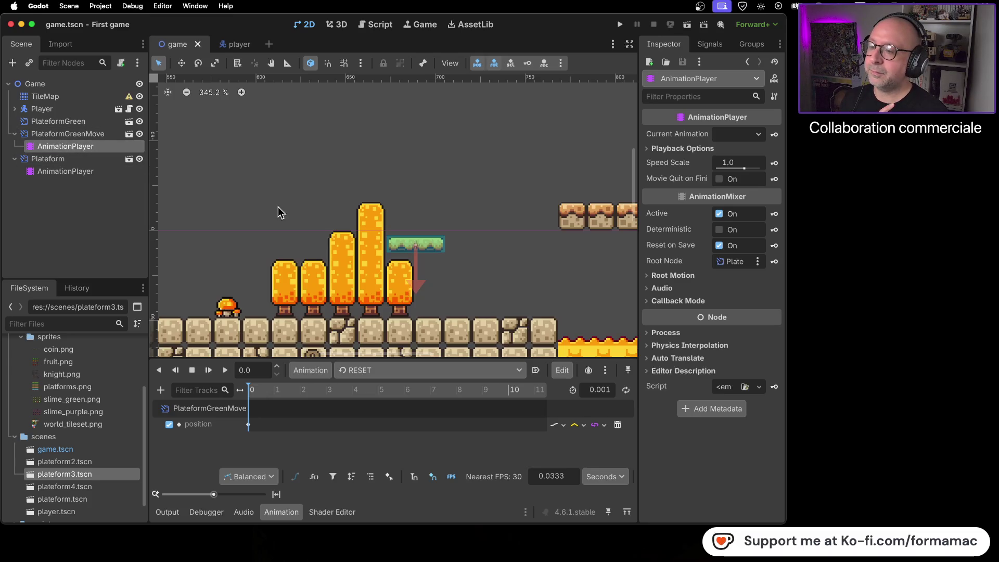
scroll(241, 219, down, 3)
drag(241, 218, 411, 191)
scroll(411, 190, left, 5)
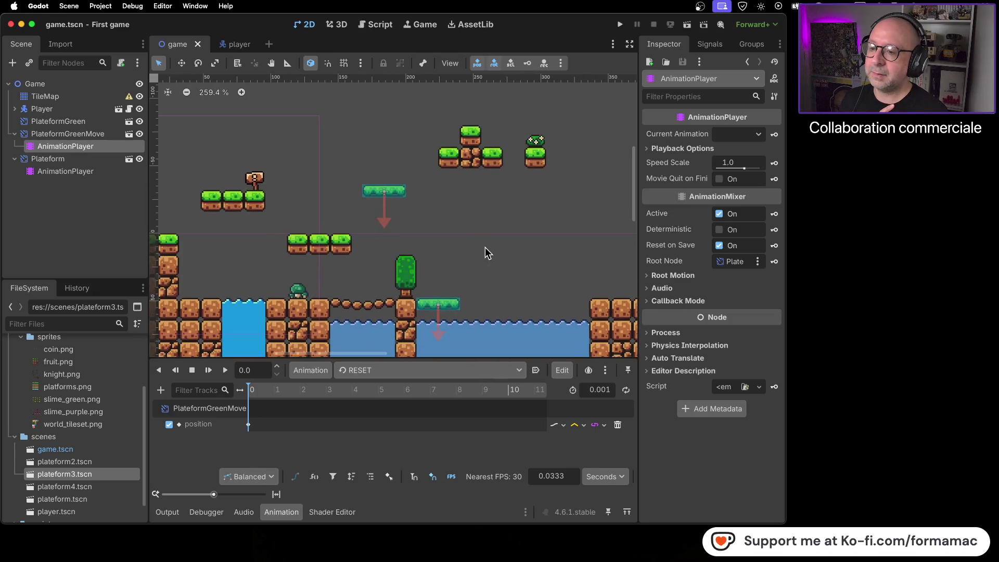
scroll(486, 252, down, 2)
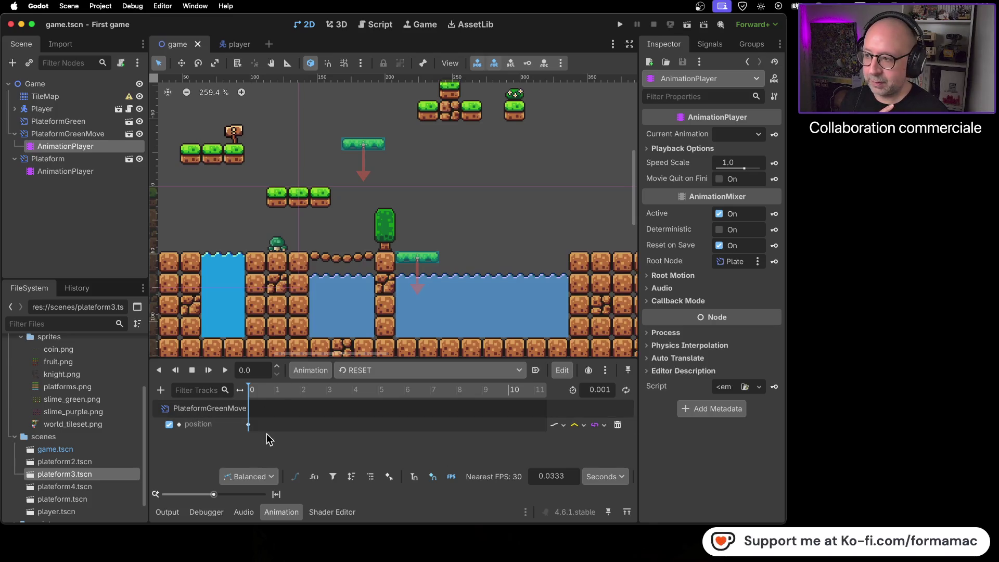
scroll(216, 220, right, 10)
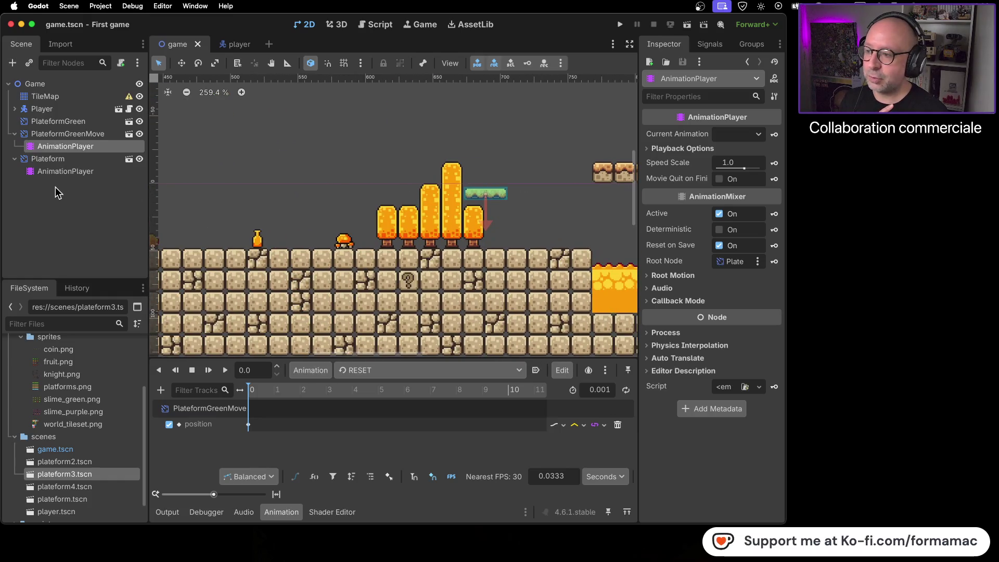
click(83, 177)
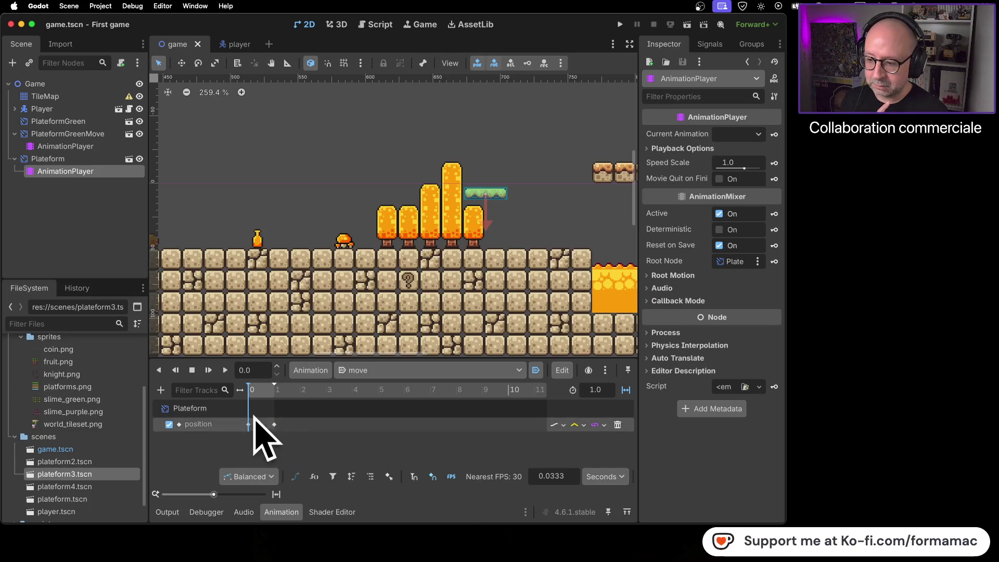
click(78, 147)
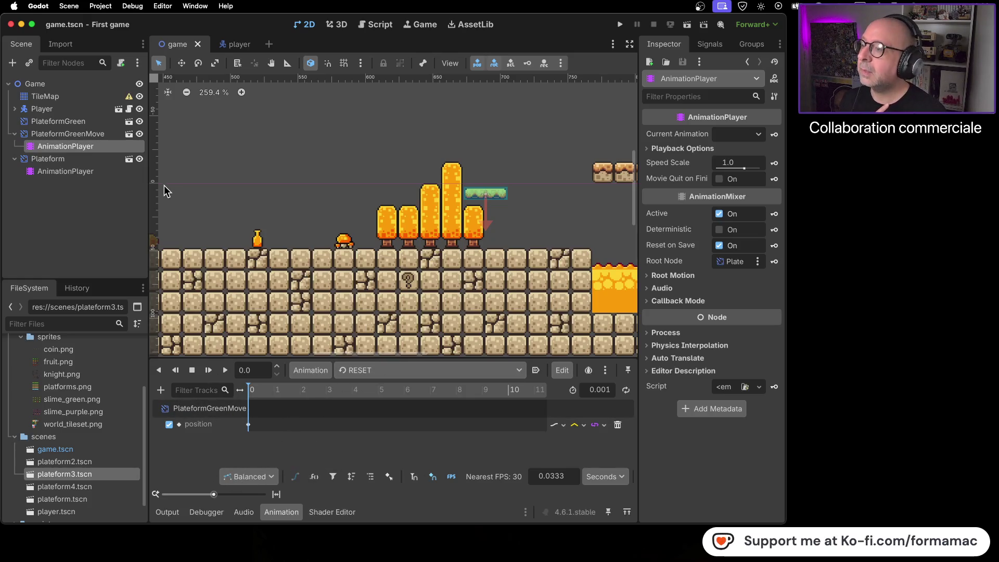
click(59, 161)
Step: Rename the Plateform node to 'PlateformYellow' from its context menu and save the scene
right_click(59, 161)
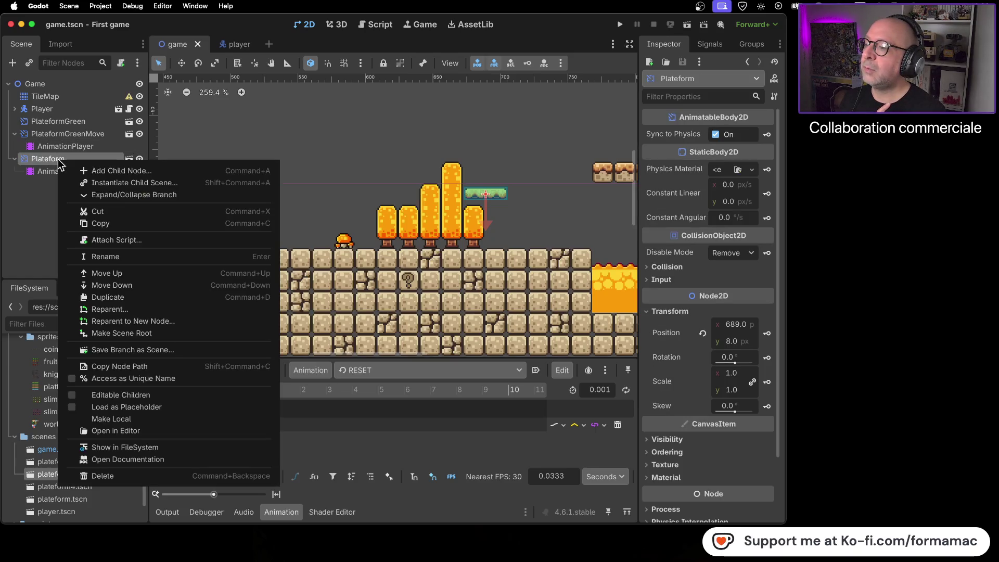
click(120, 256)
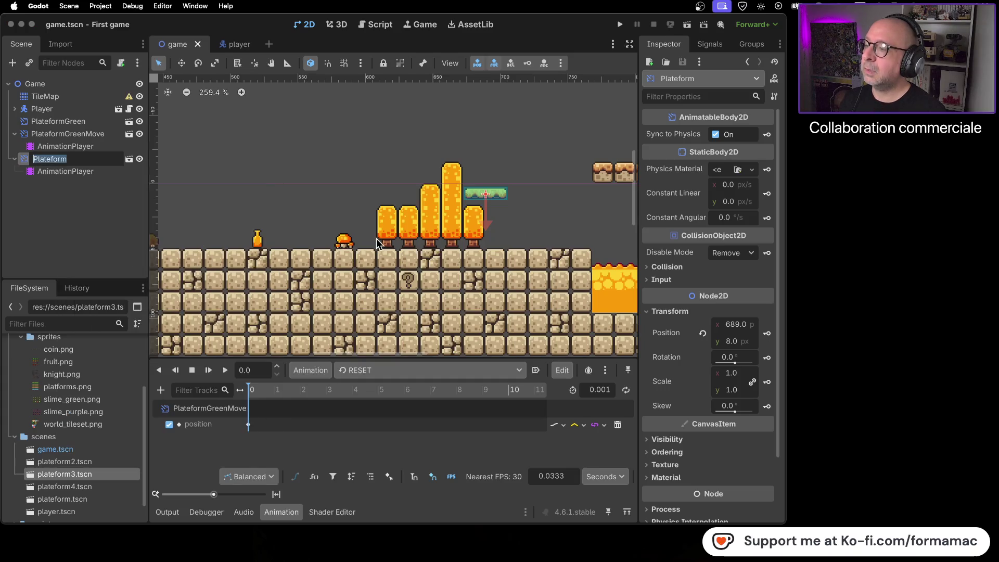
text(PlateformYellow)
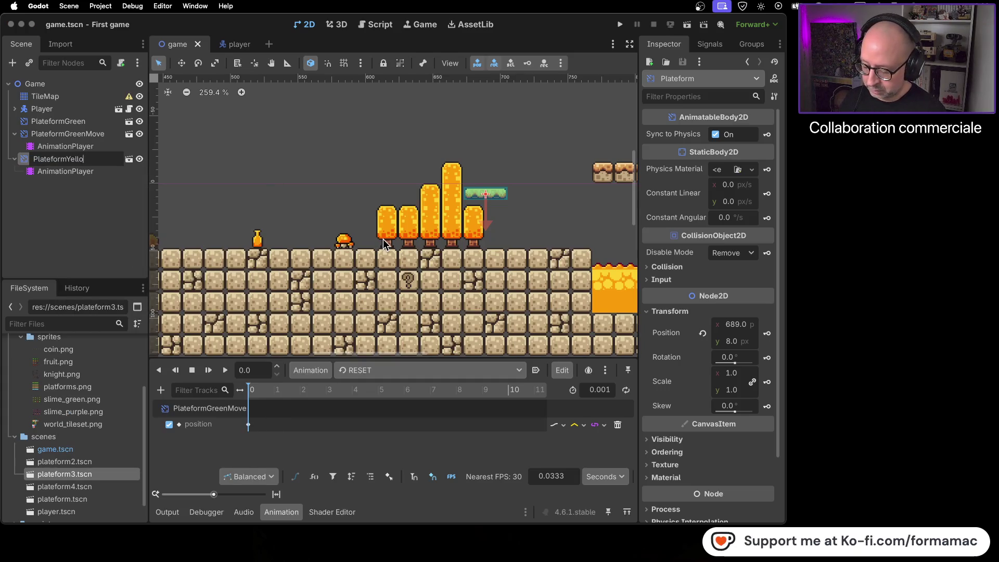
key(Return)
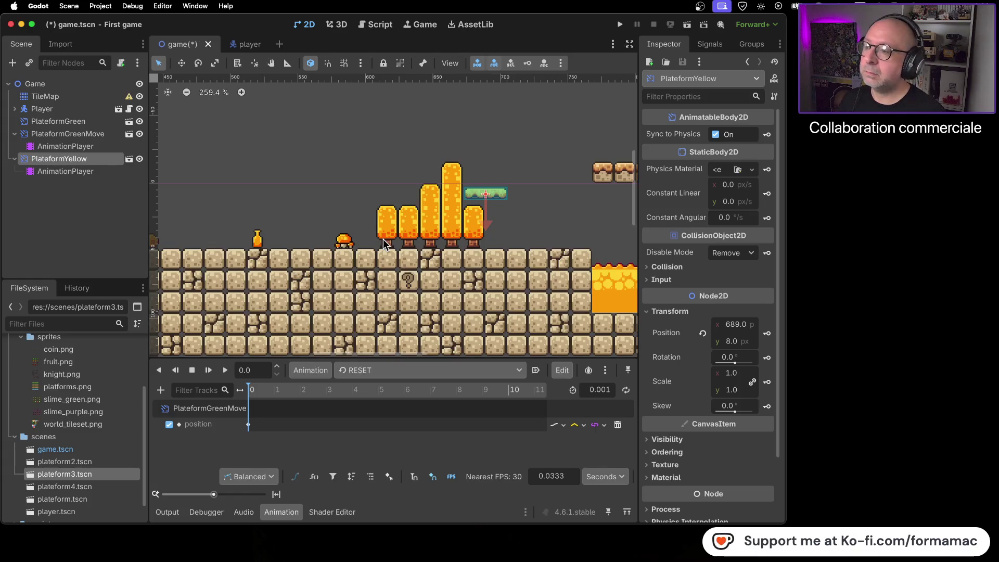
key(super+s)
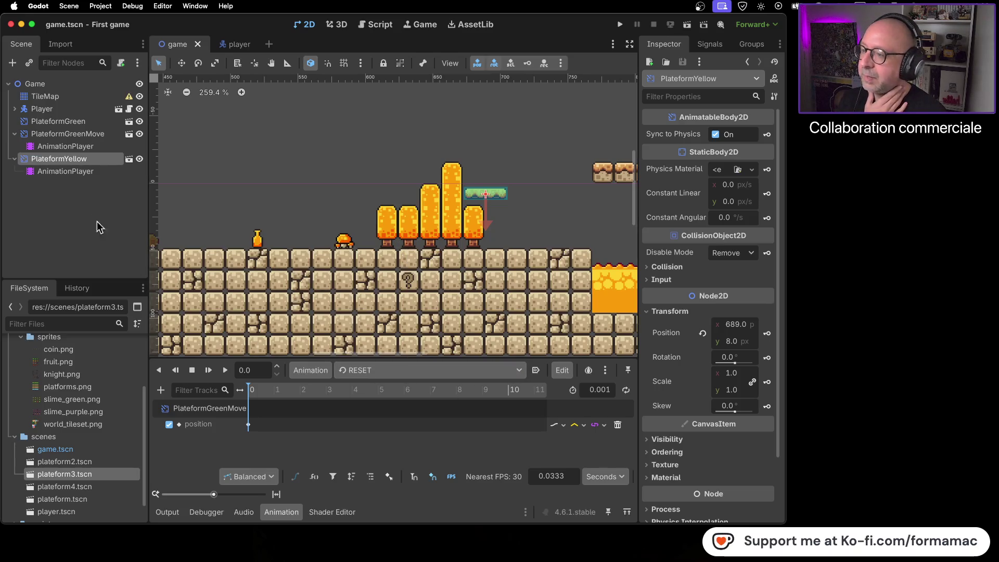
Step: Display PlateformGreenMove's 2-second 'move' animation in the timeline
click(92, 146)
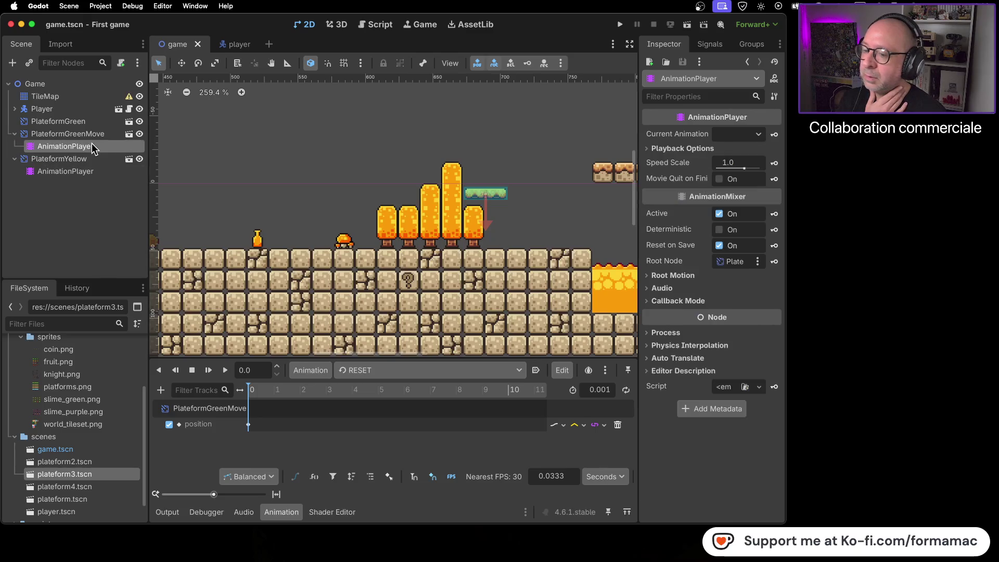
click(98, 175)
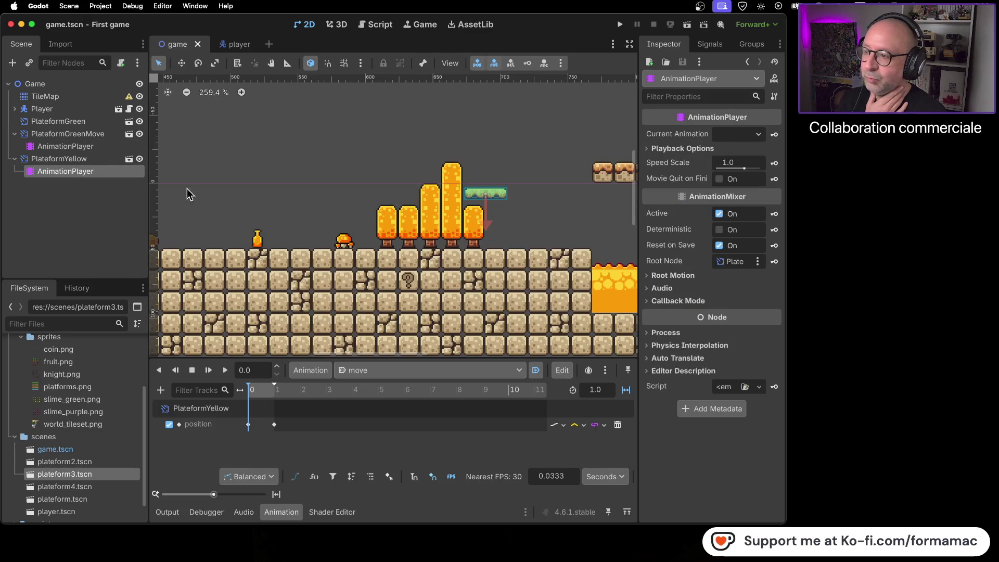
click(99, 148)
click(520, 370)
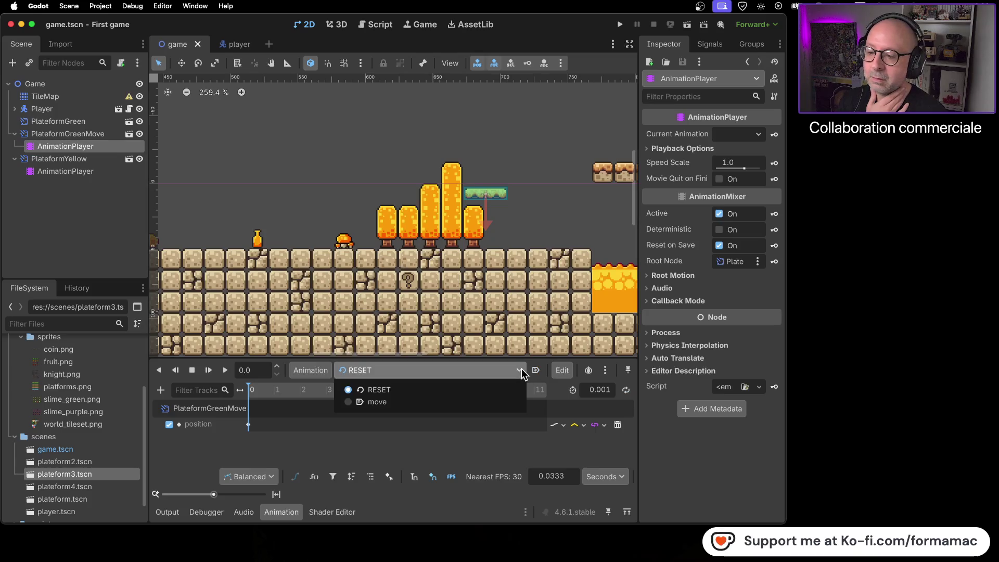
click(402, 401)
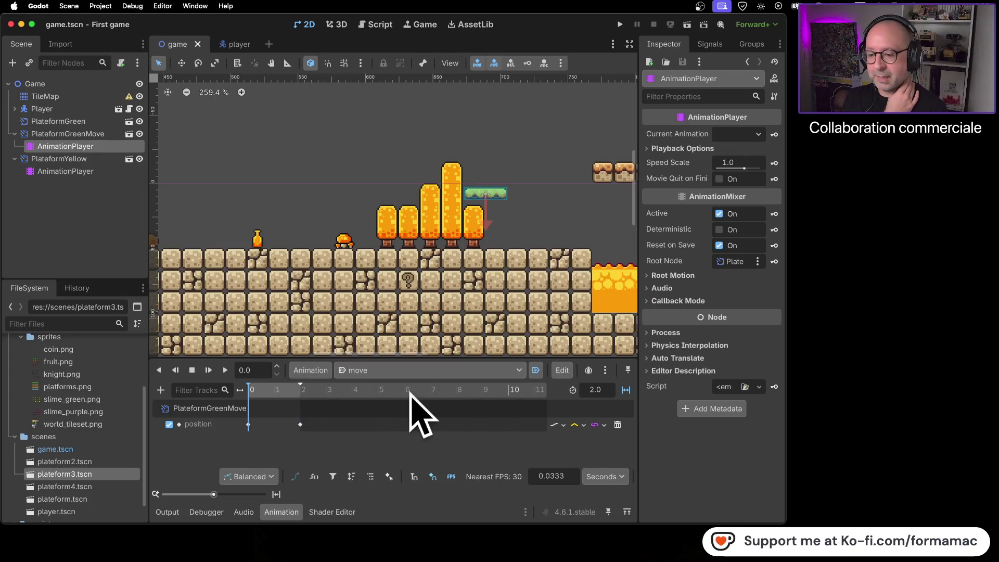
click(422, 374)
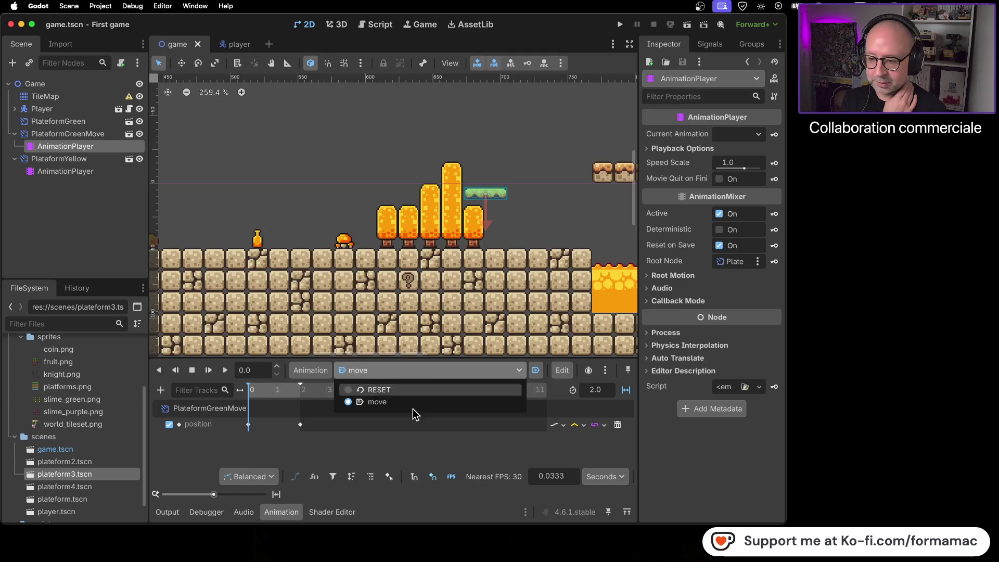
click(398, 455)
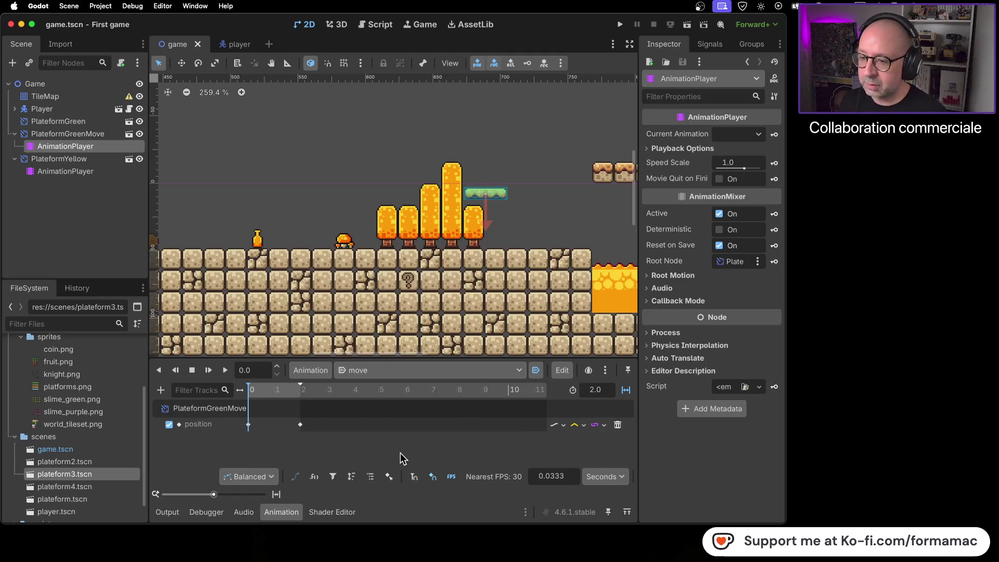
Step: Compare both platforms, ending on PlateformYellow's 1.0-second 'move' animation
click(84, 171)
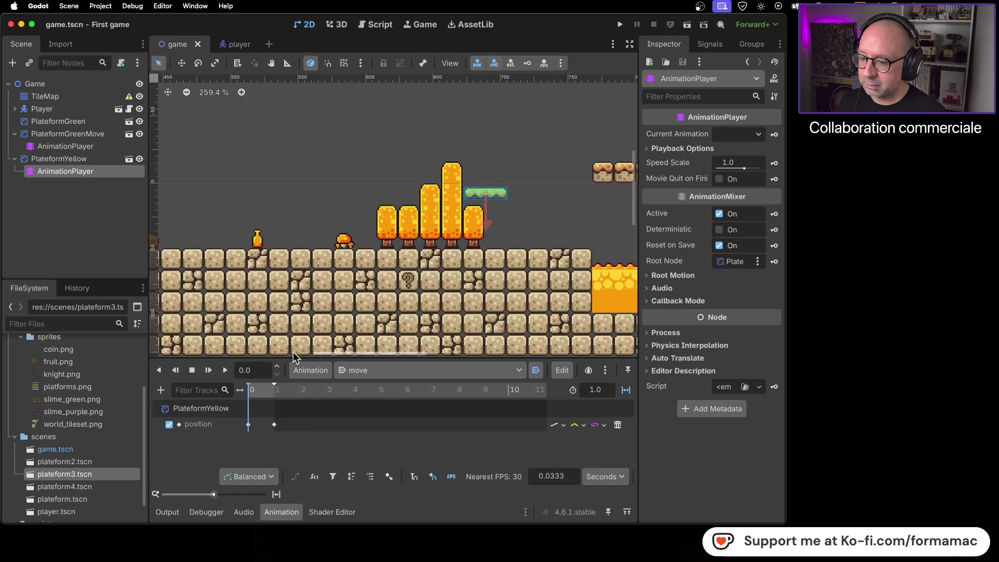
click(84, 148)
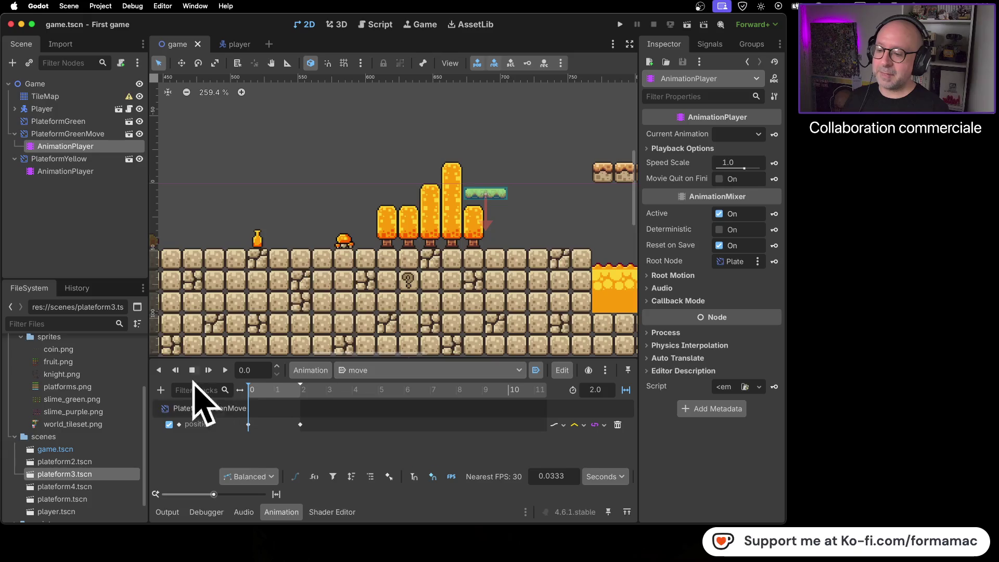
click(96, 173)
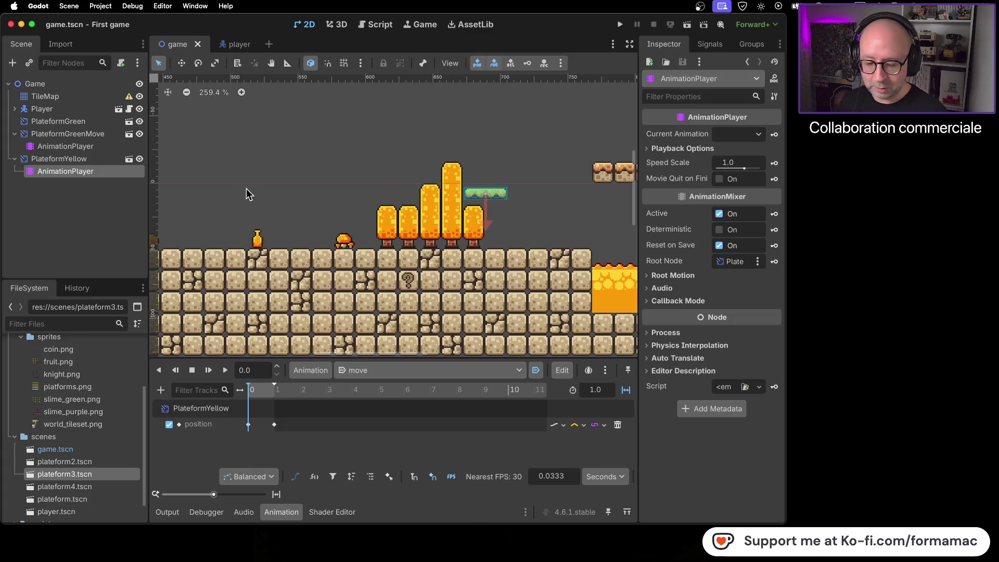
Step: Pan left and zoom out to 146.4% to show the water pools and green platforms
scroll(246, 188, left, 10)
scroll(465, 190, left, 5)
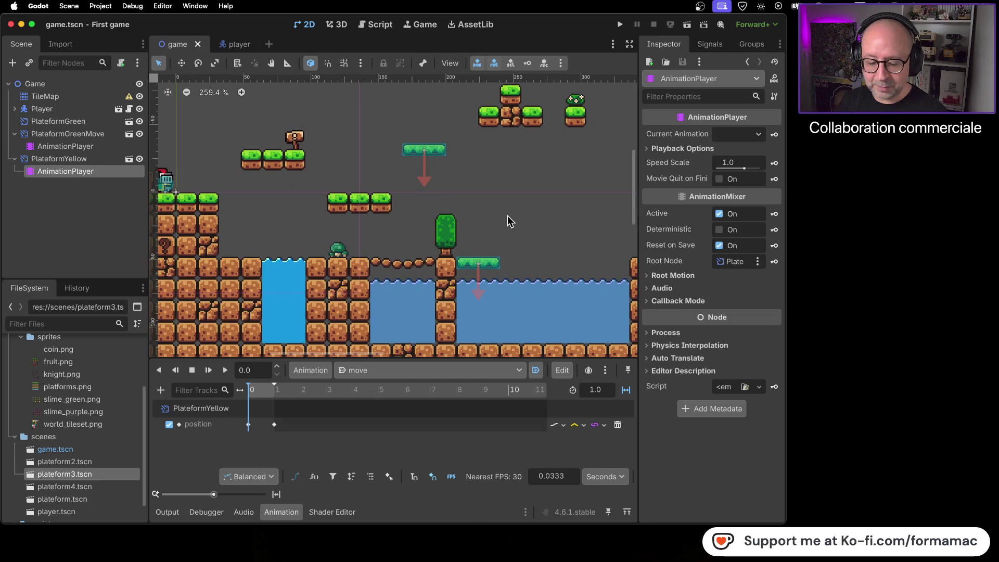
scroll(507, 217, down, 5)
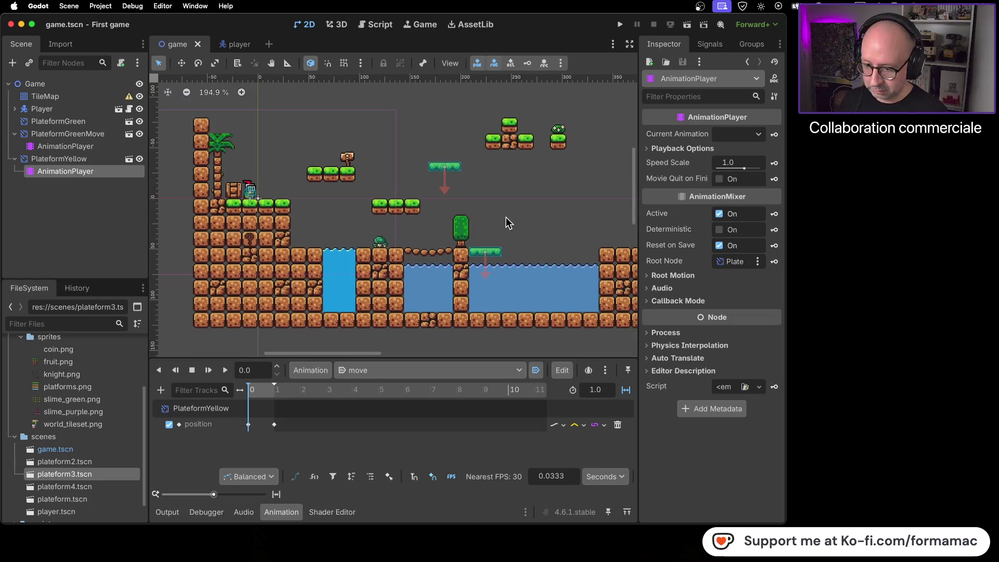